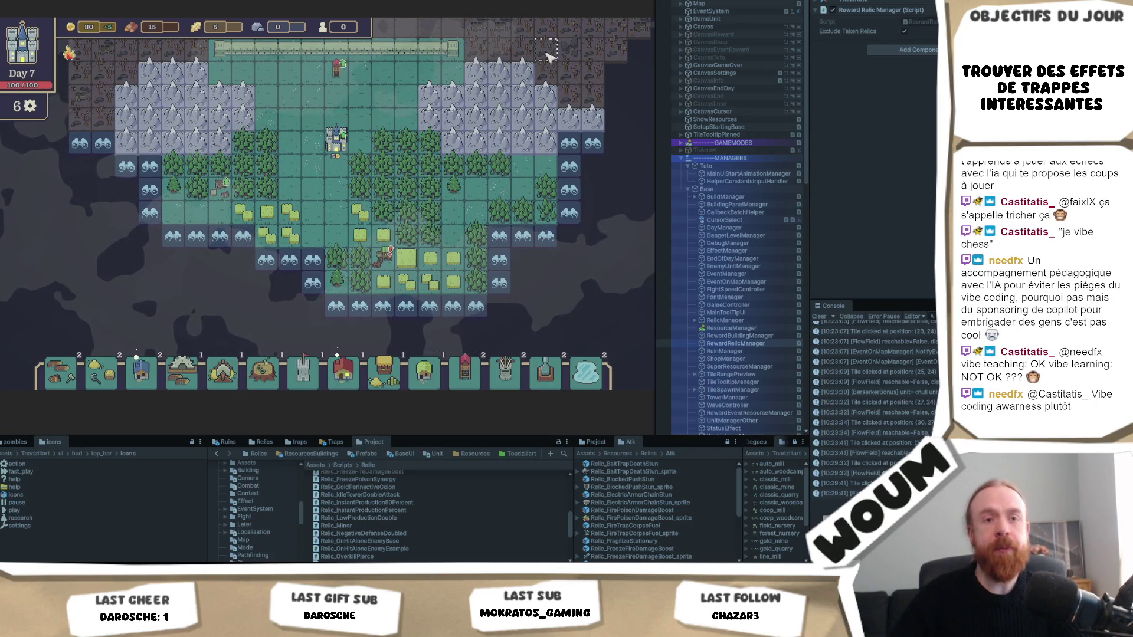
Reveal three discoverable tiles: one on the right and fogged tiles at the bottom-left of the settlement
key(d)
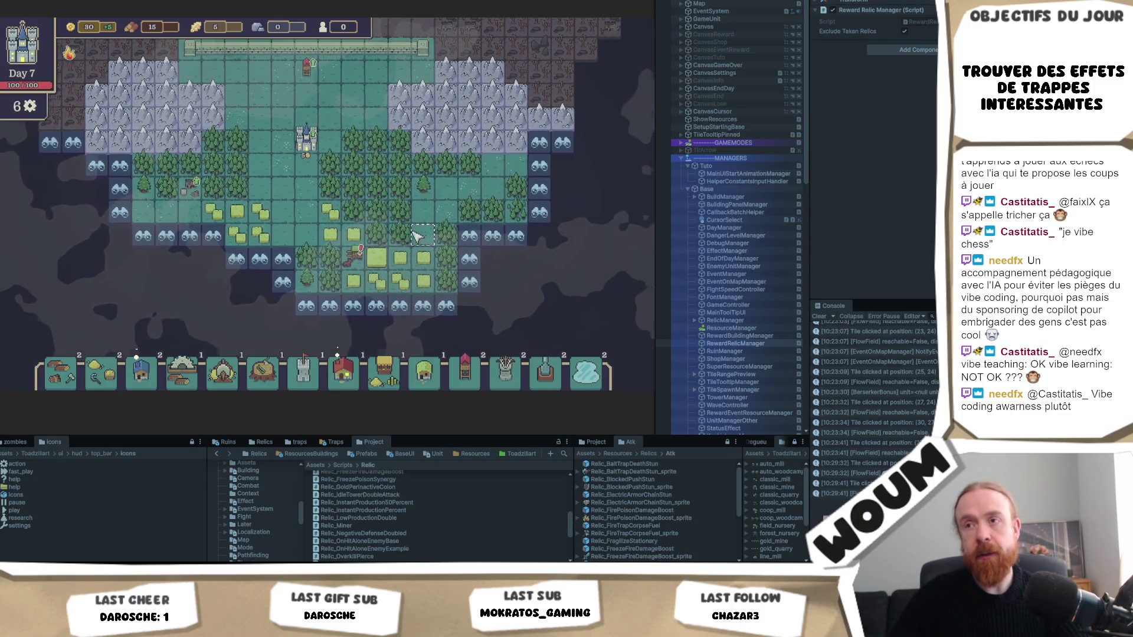
click(457, 272)
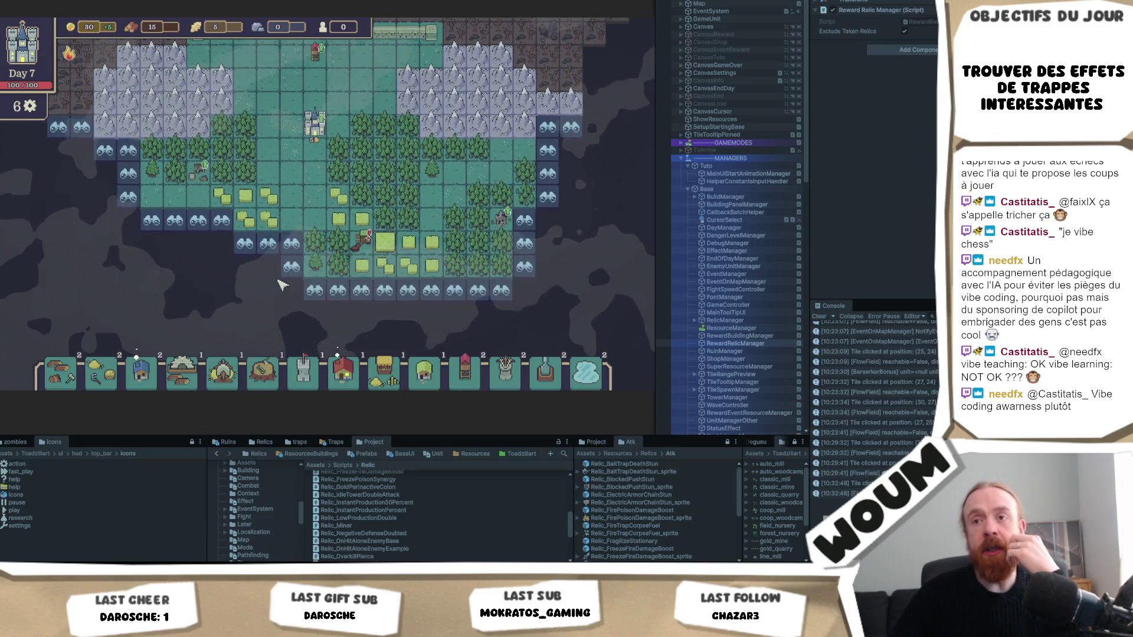
click(328, 224)
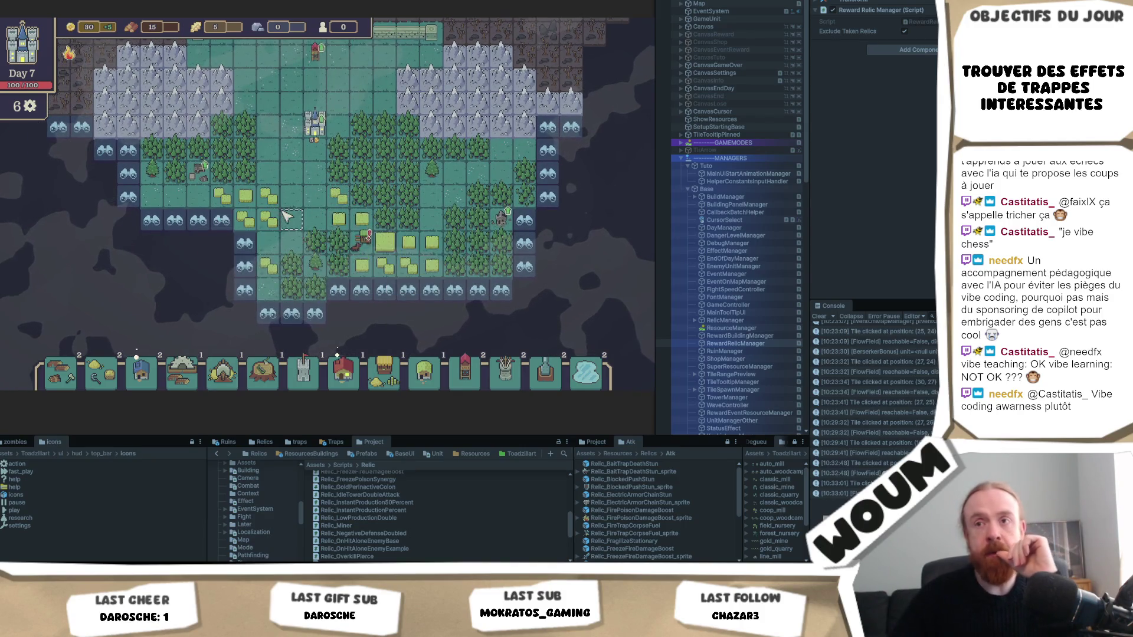
click(261, 248)
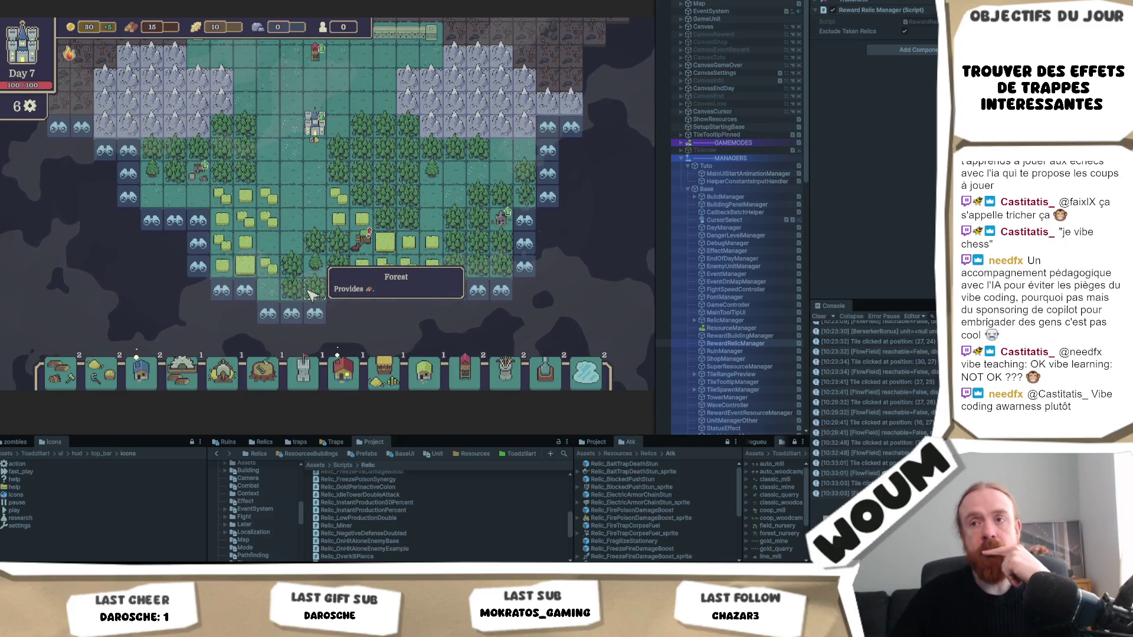
Switch from the running game to the wave-spawning code in Visual Studio
scroll(304, 289, down, 1)
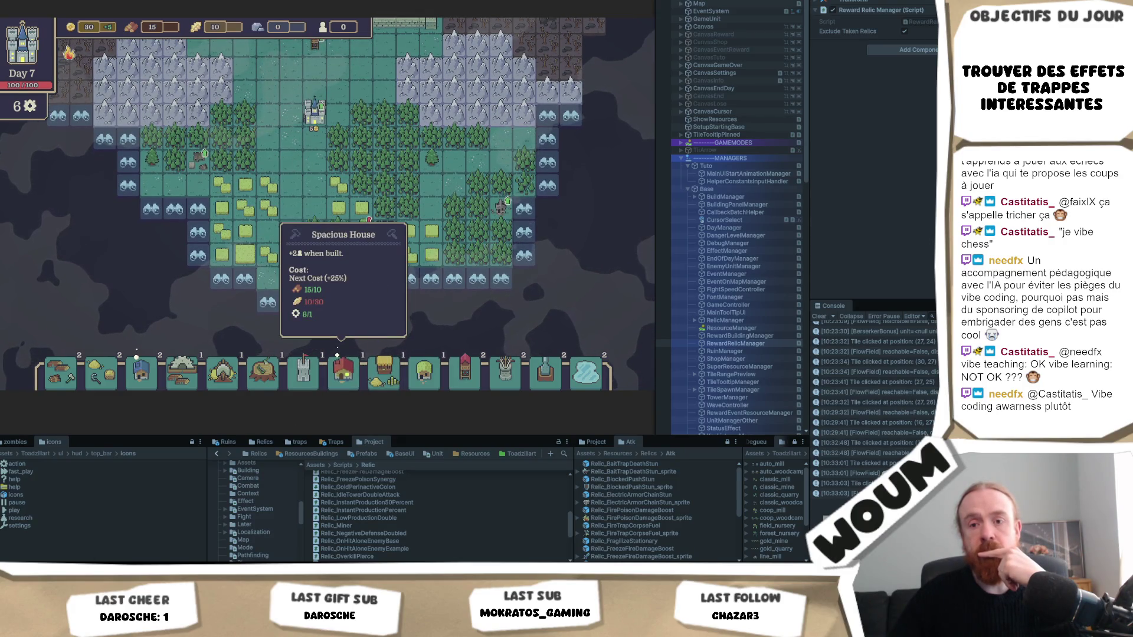
key(alt+Tab)
scroll(351, 255, up, 19)
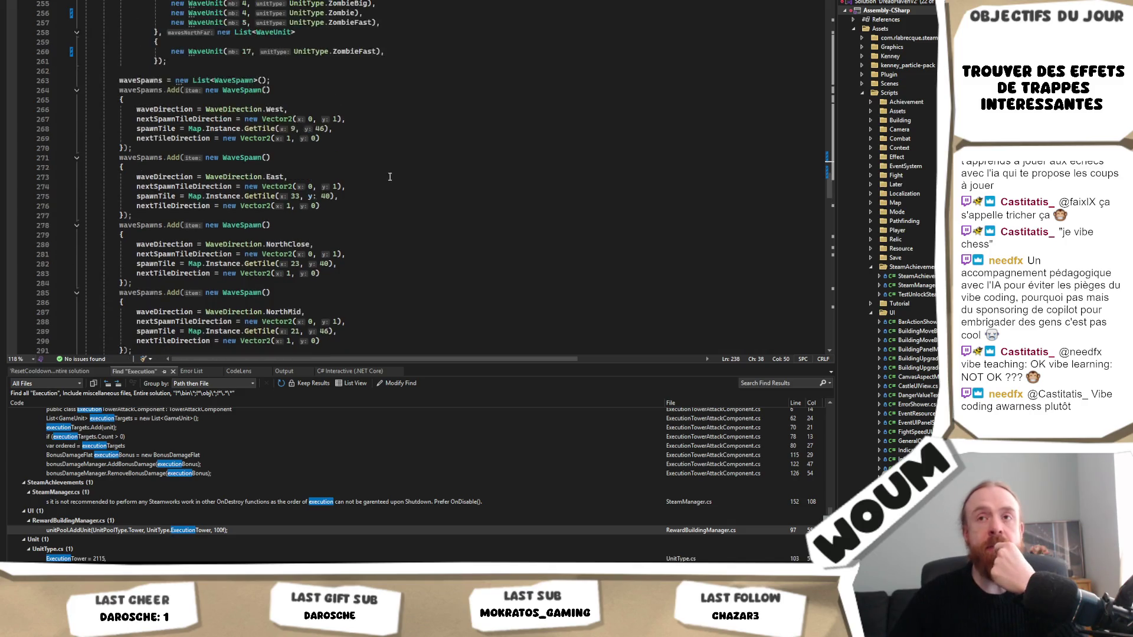
Scroll up through the CreateWave zombie definitions, then return to the Day 7 game in Unity
scroll(395, 180, up, 3)
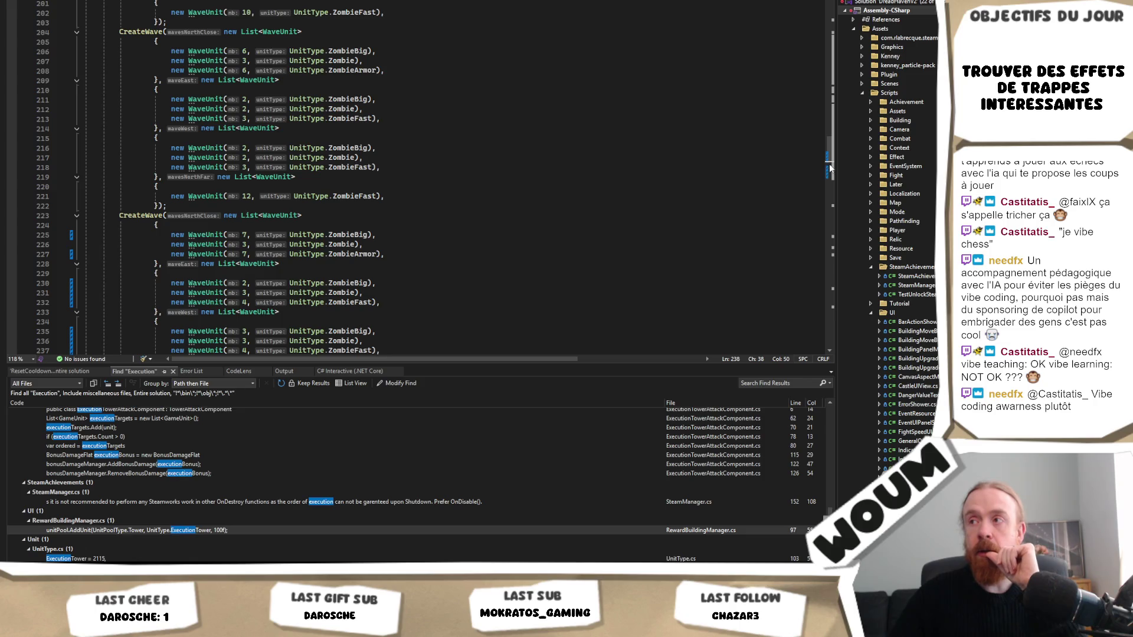
drag(830, 169, 830, 133)
scroll(830, 132, up, 1)
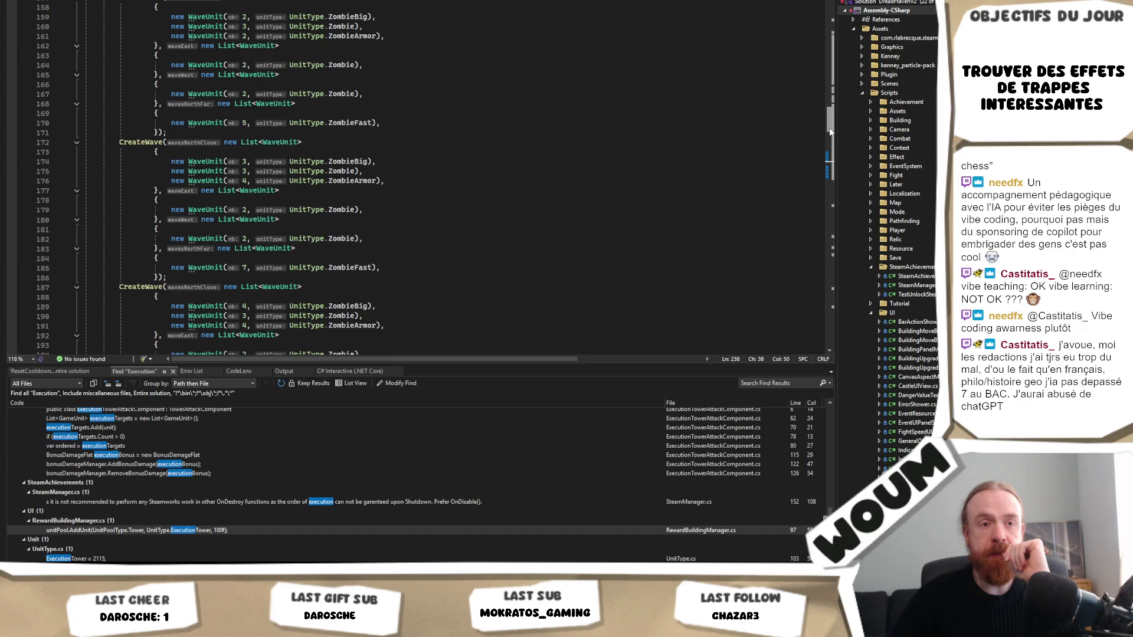
drag(830, 128, 817, 137)
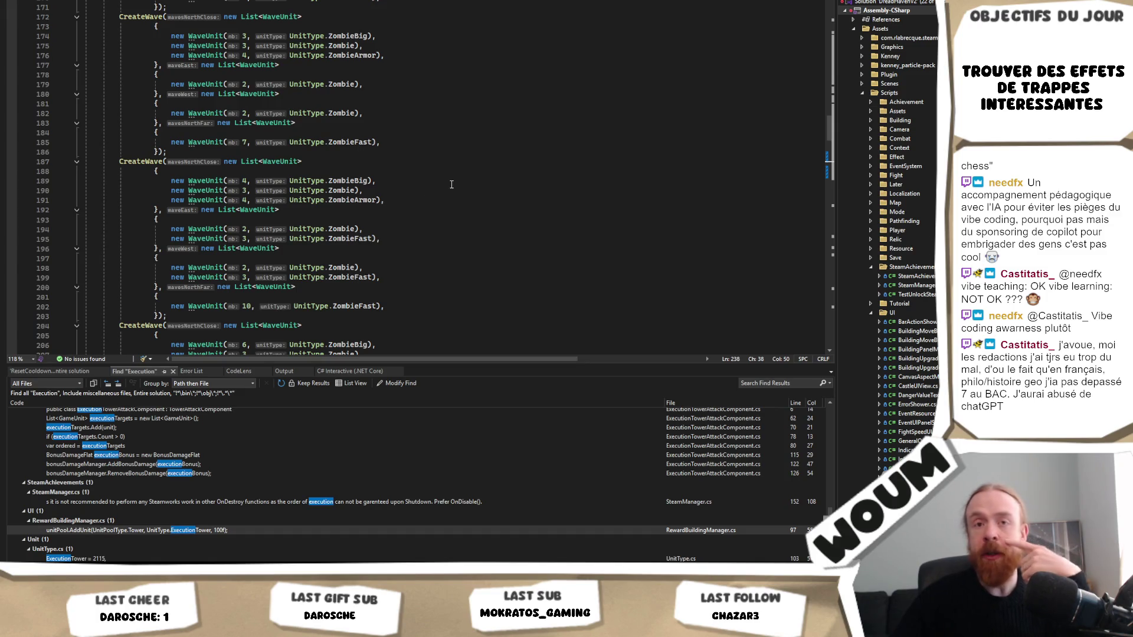
key(alt+Tab)
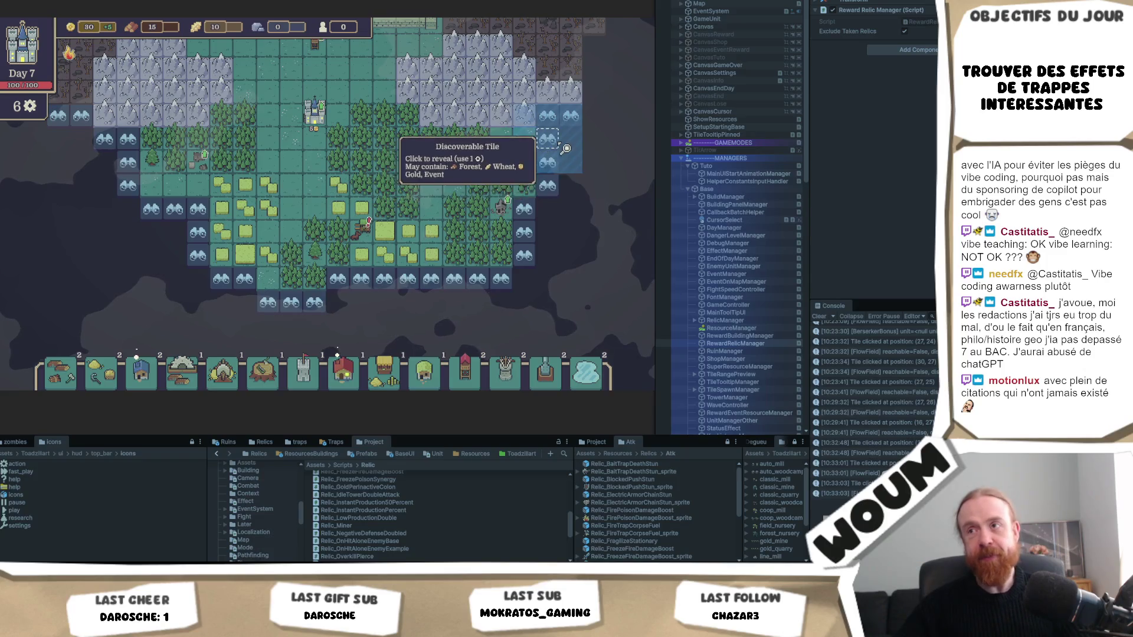
Reveal the left-side plains tiles and a wheat-and-stone tile, raising wood from 15 to 20
drag(529, 158, 496, 166)
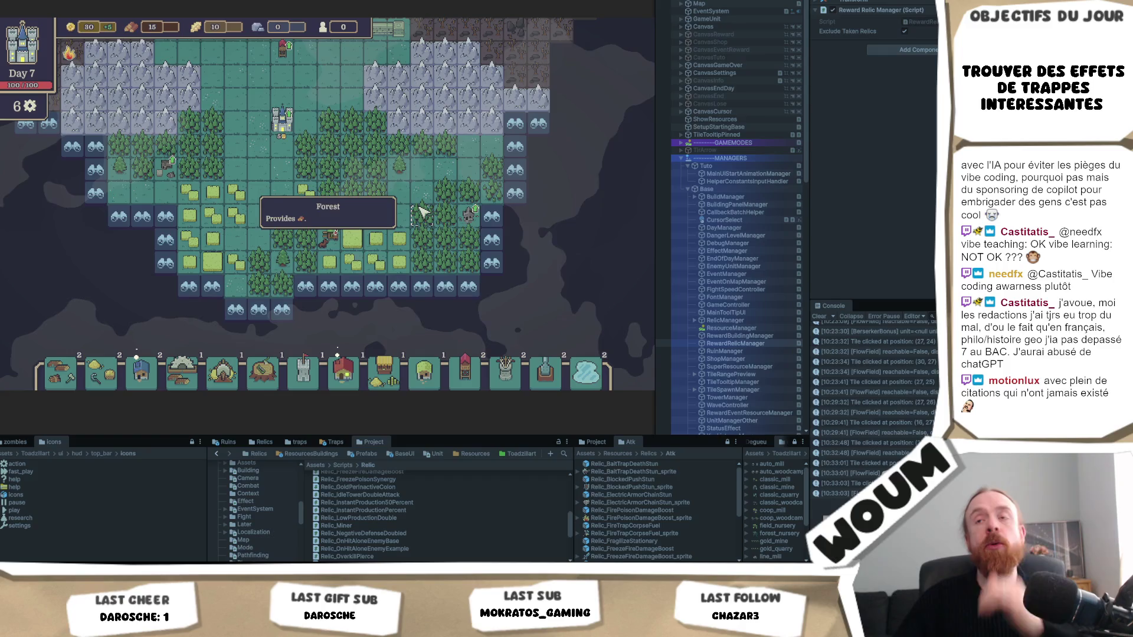
click(250, 220)
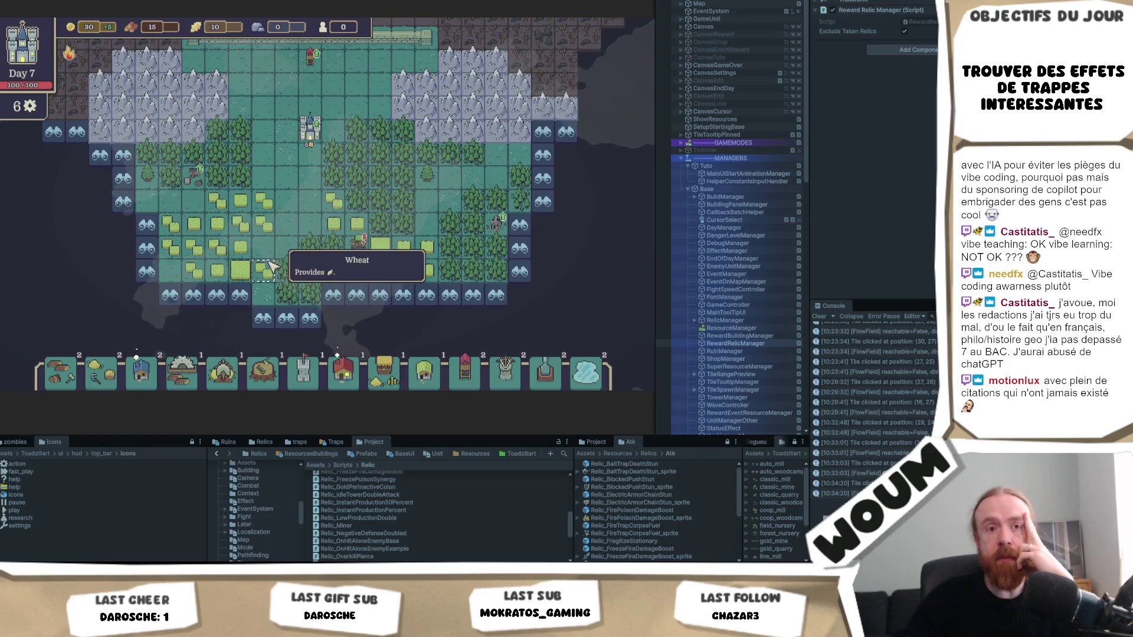
key(s)
click(311, 267)
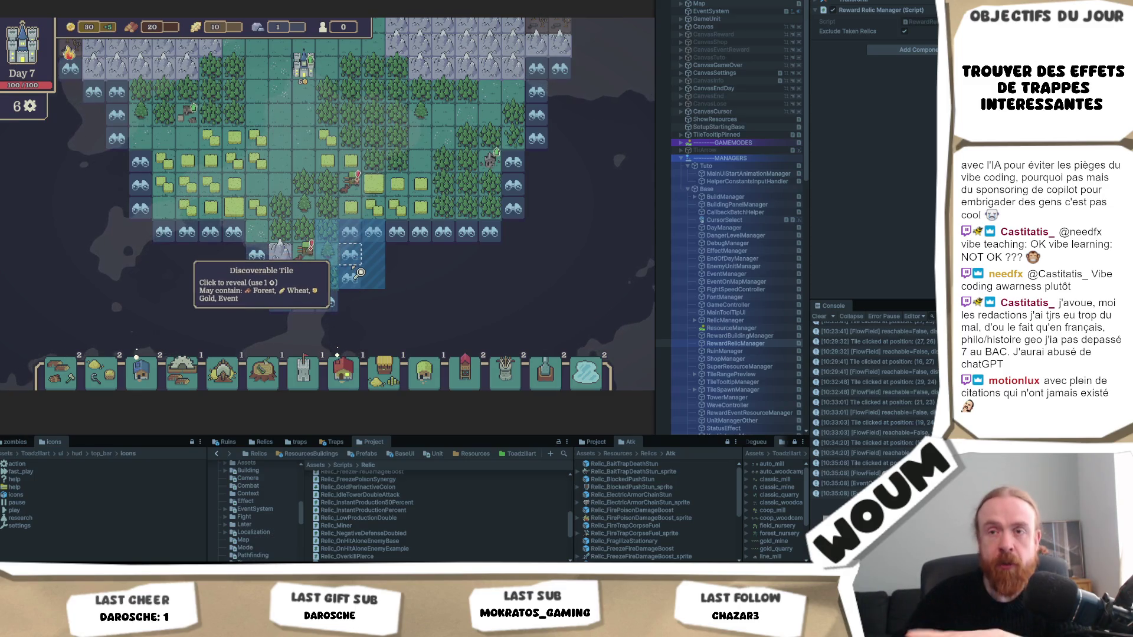
Reveal the tile below the settlement to expose forest, then pan the map to the next discoverable tiles
click(357, 272)
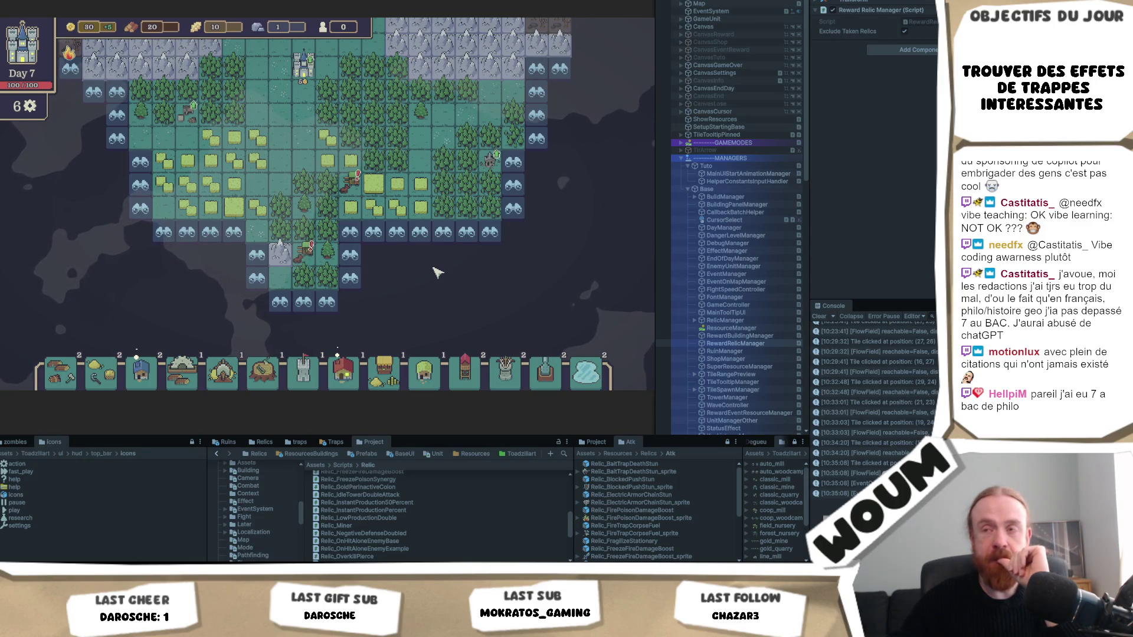
mouse_move(446, 263)
mouse_down()
mouse_move(379, 296)
mouse_move(519, 268)
mouse_up()
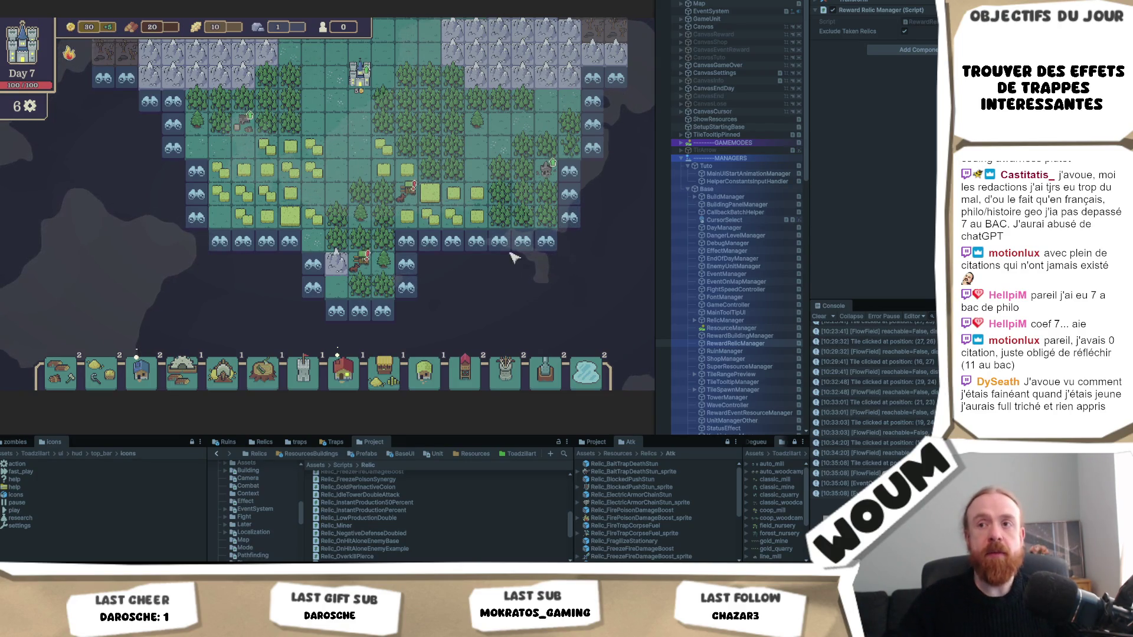
key(d)
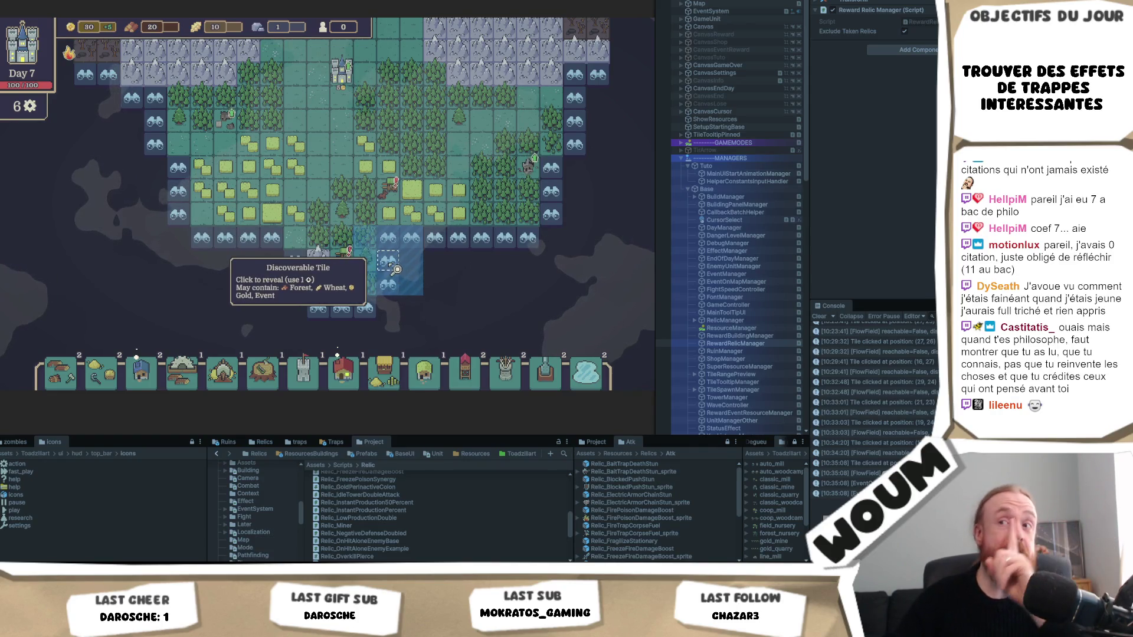
Reveal five fog tiles south of the settlement, uncovering forest, wheat and stone
click(397, 269)
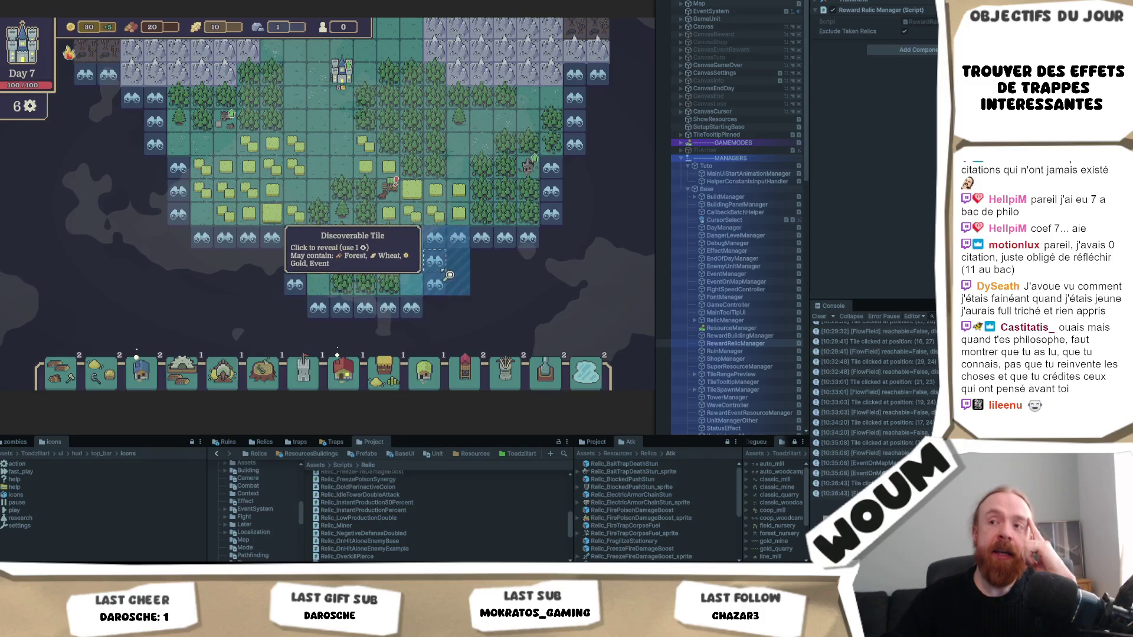
click(444, 240)
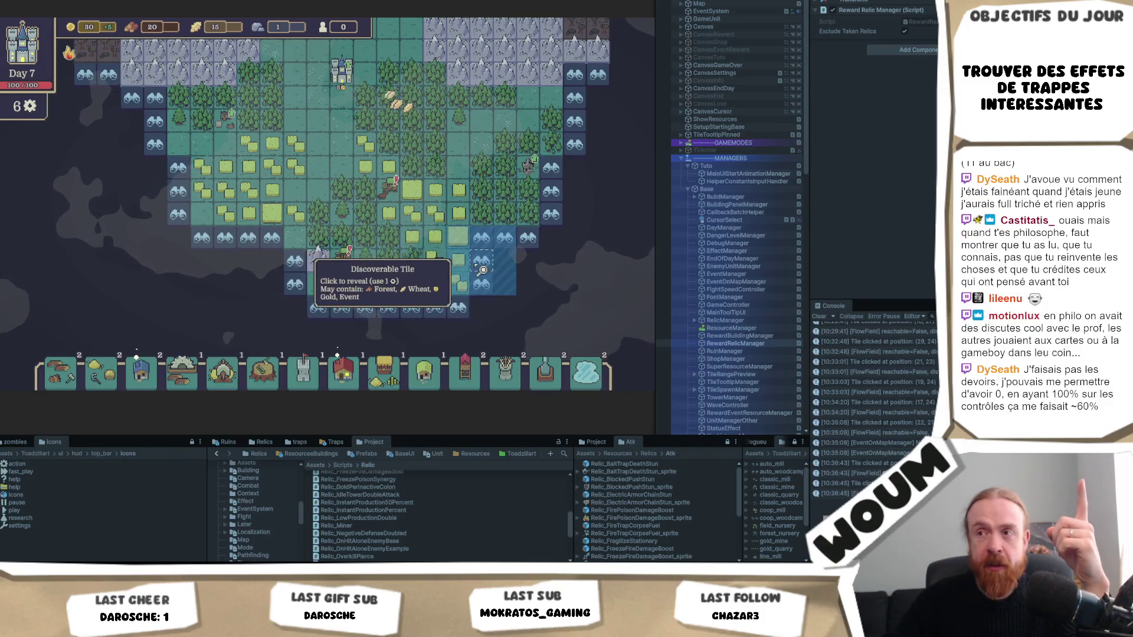
click(485, 269)
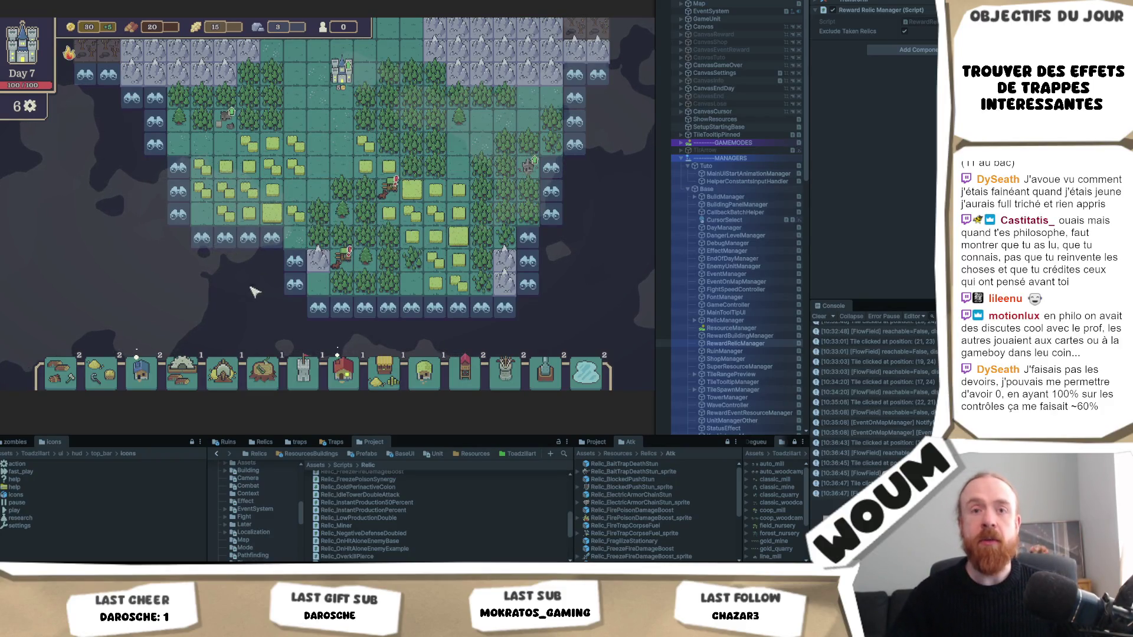
click(274, 252)
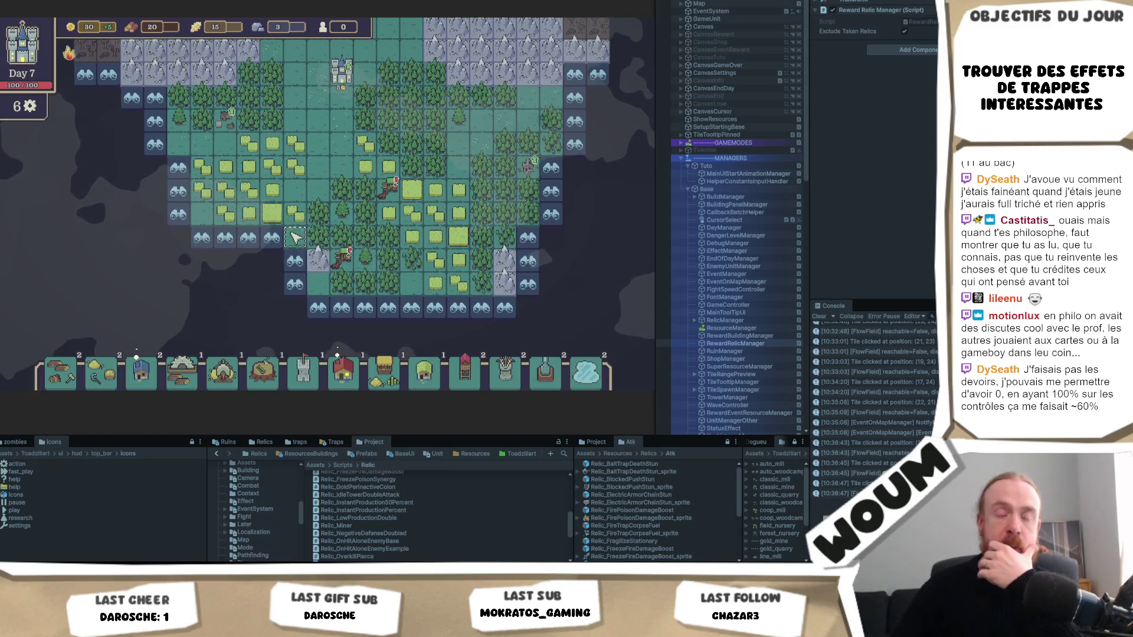
click(295, 284)
key(d)
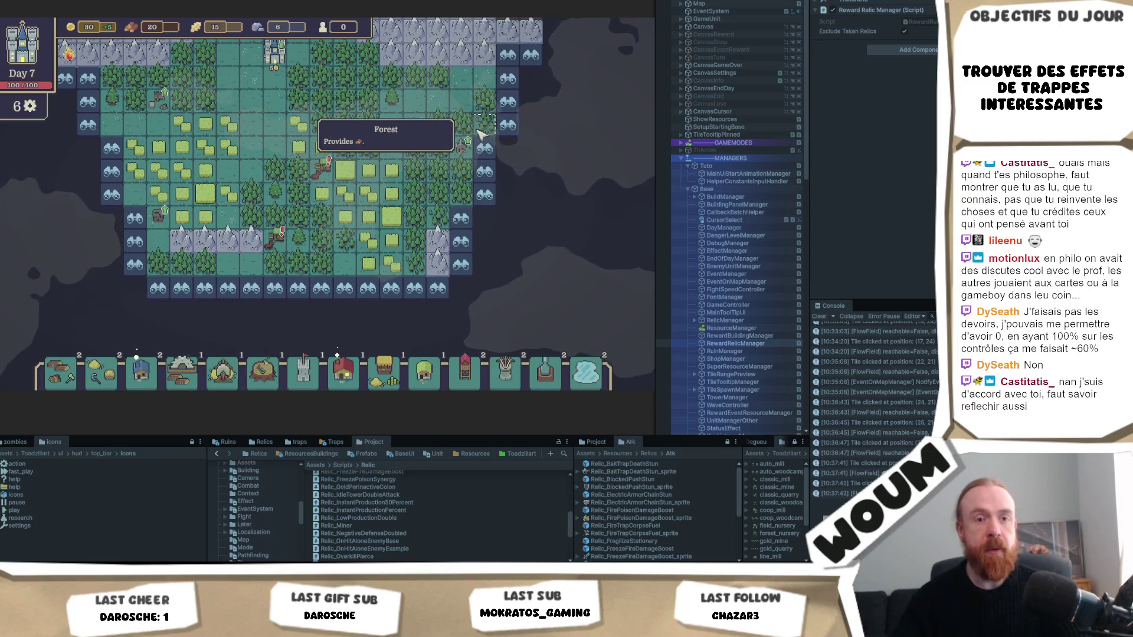
Pan the map and reveal the fog tiles on its east and right edges
drag(446, 181, 405, 210)
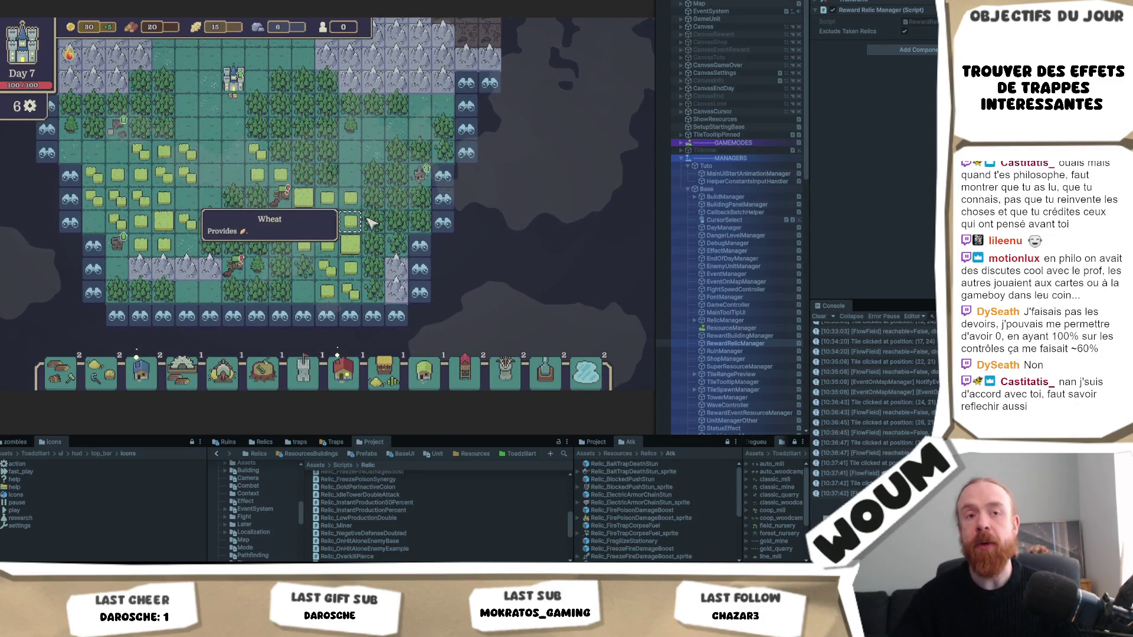
drag(389, 219, 360, 248)
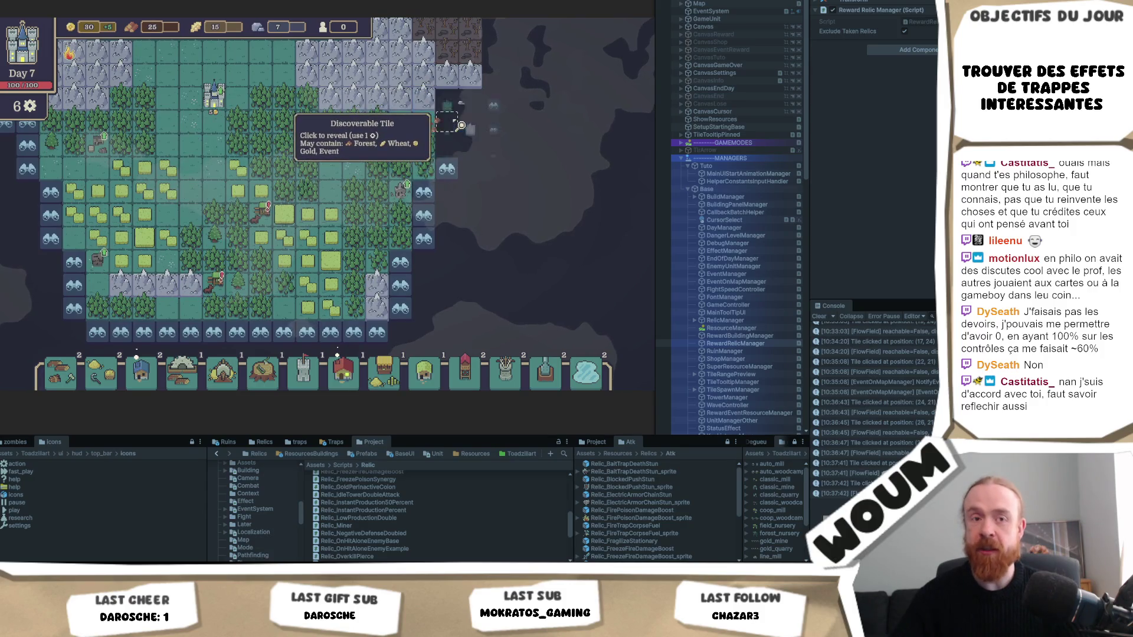
click(450, 125)
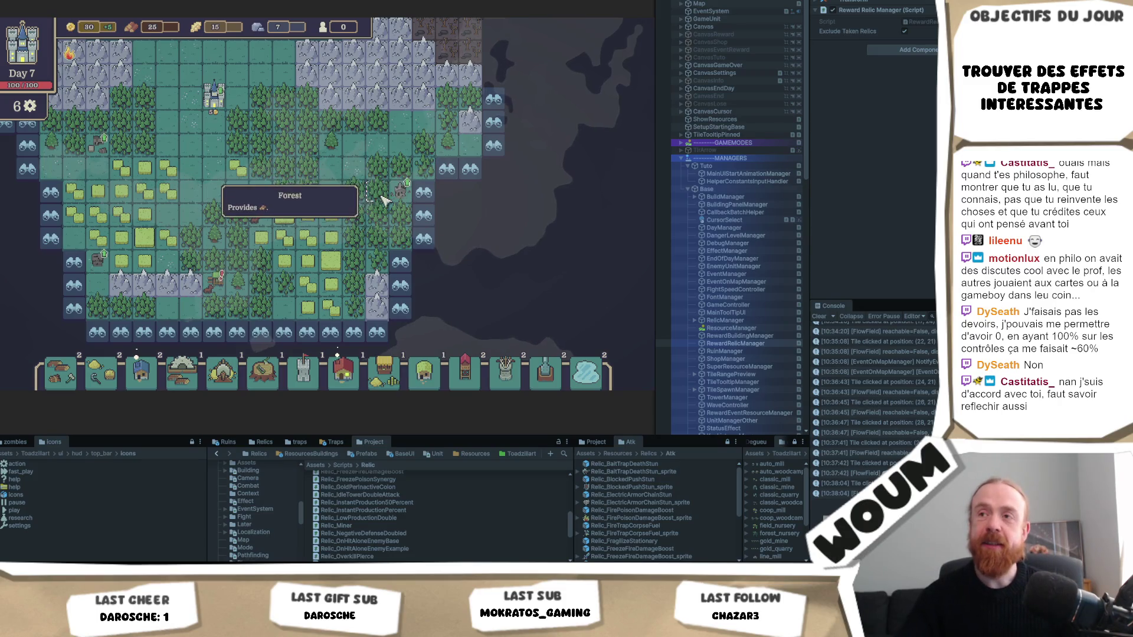
click(434, 199)
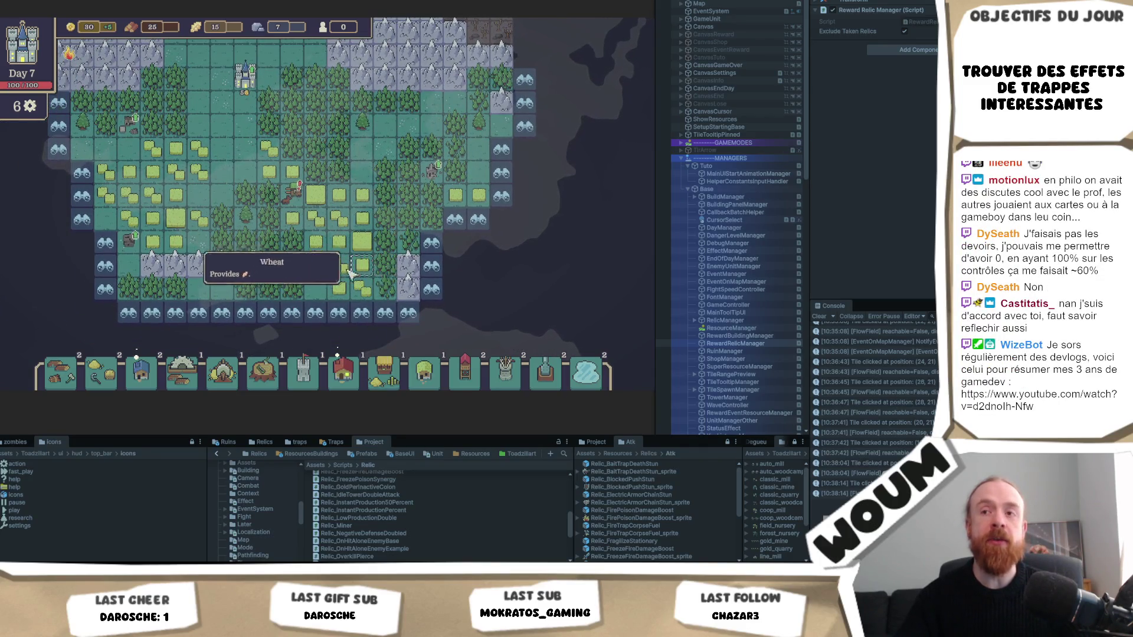
Reveal three tiles on the map's left side beside the wheat field, then switch to Visual Studio
click(114, 252)
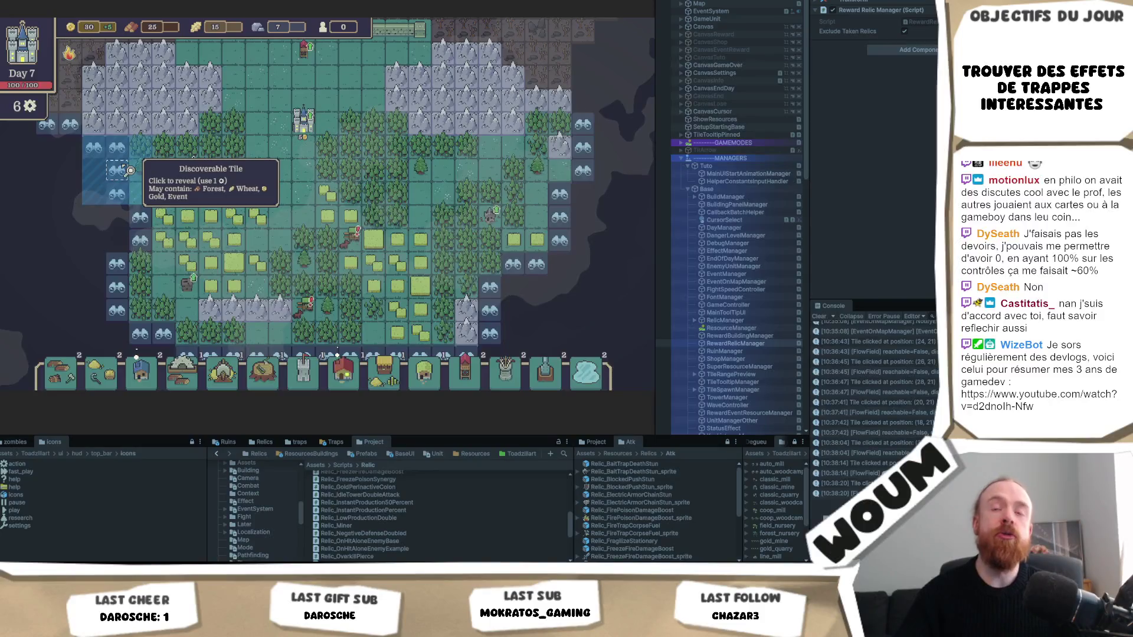
click(127, 169)
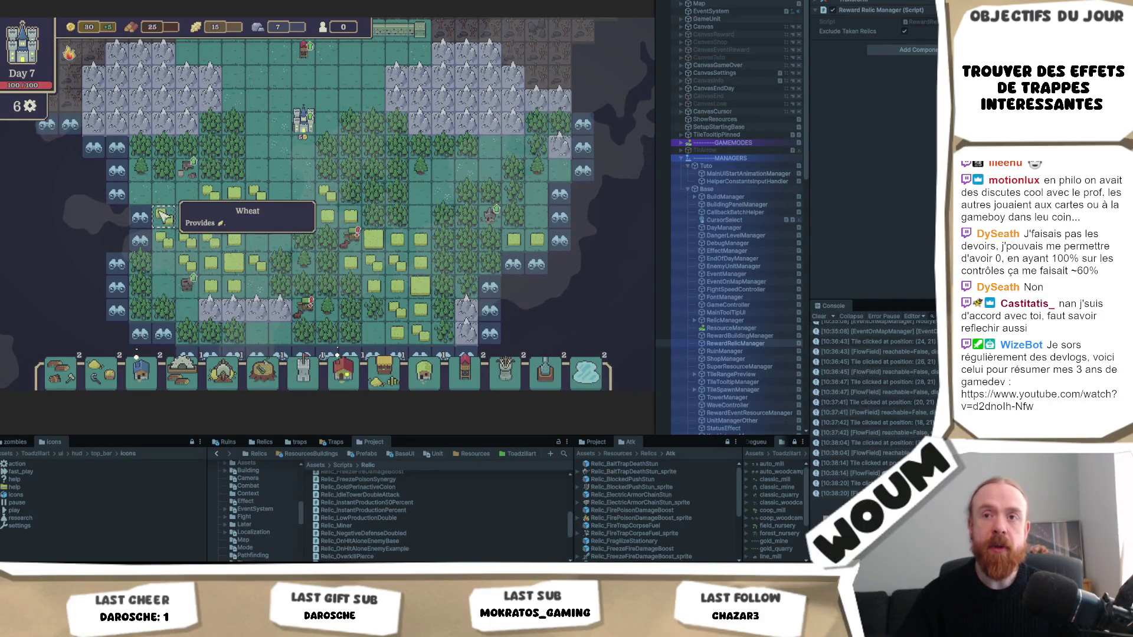
click(140, 217)
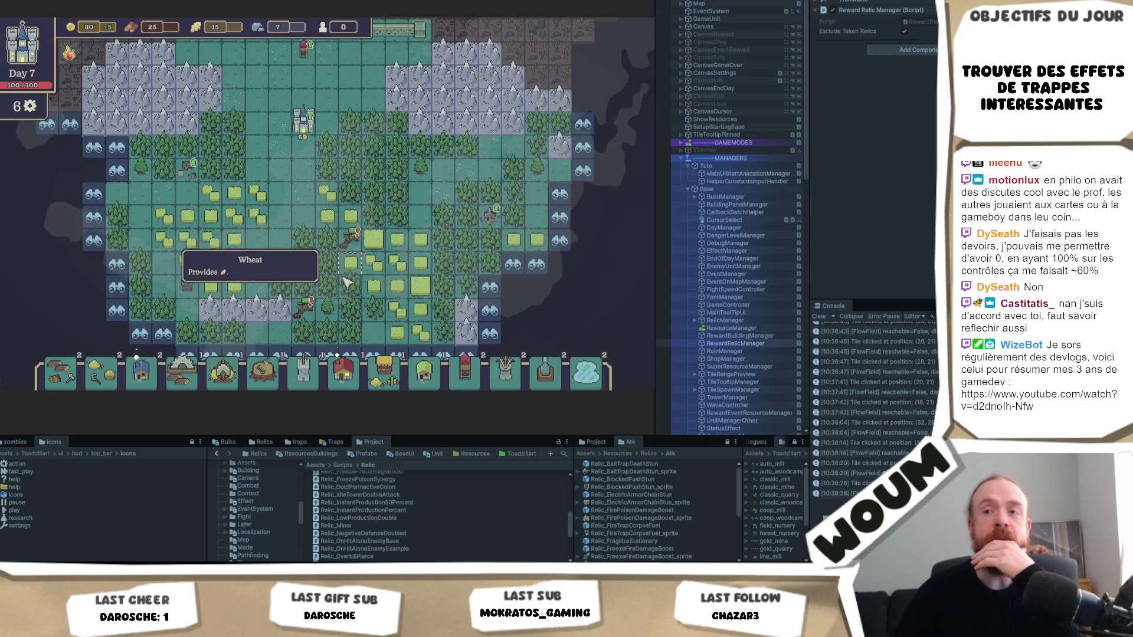
key(alt+Tab)
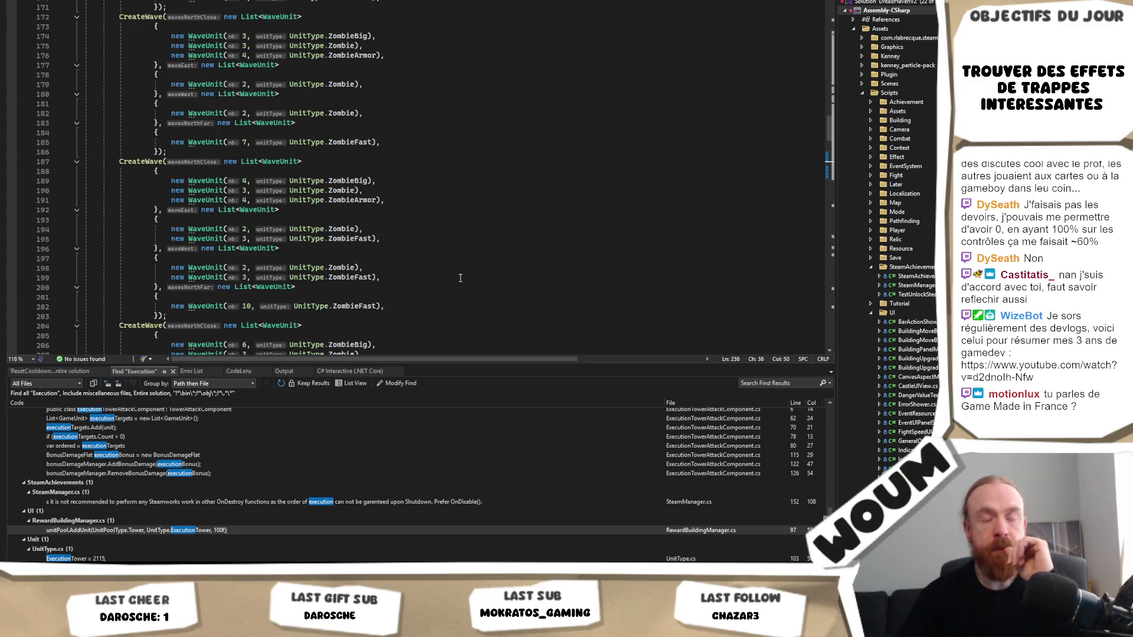
Place the cursor at the end of line 198 in the zombie wave code
click(488, 267)
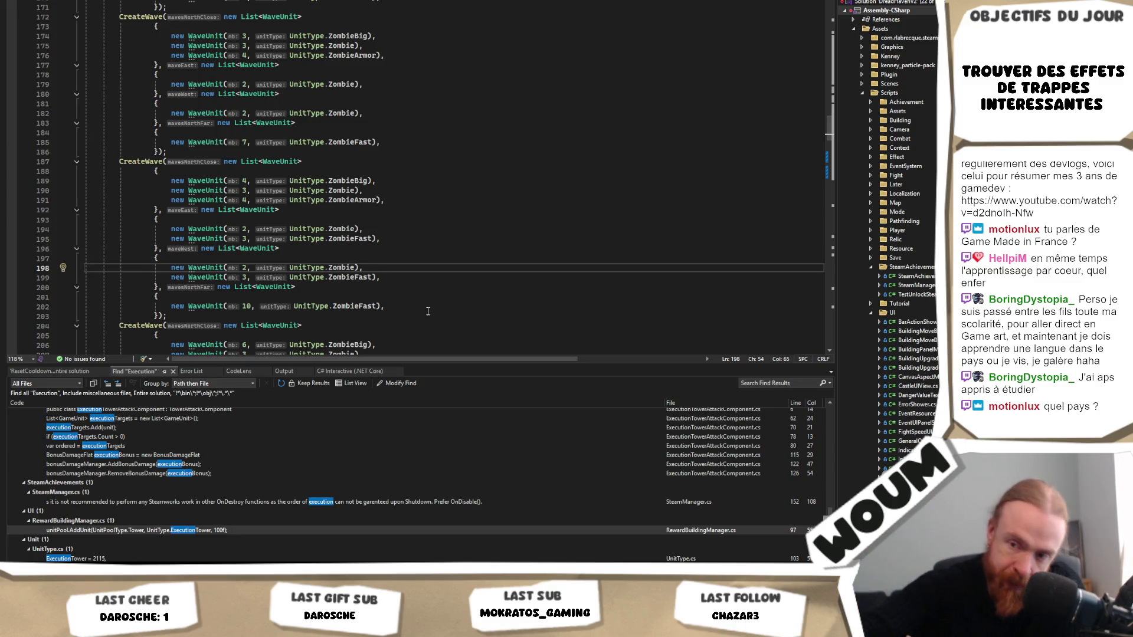
scroll(428, 311, up, 3)
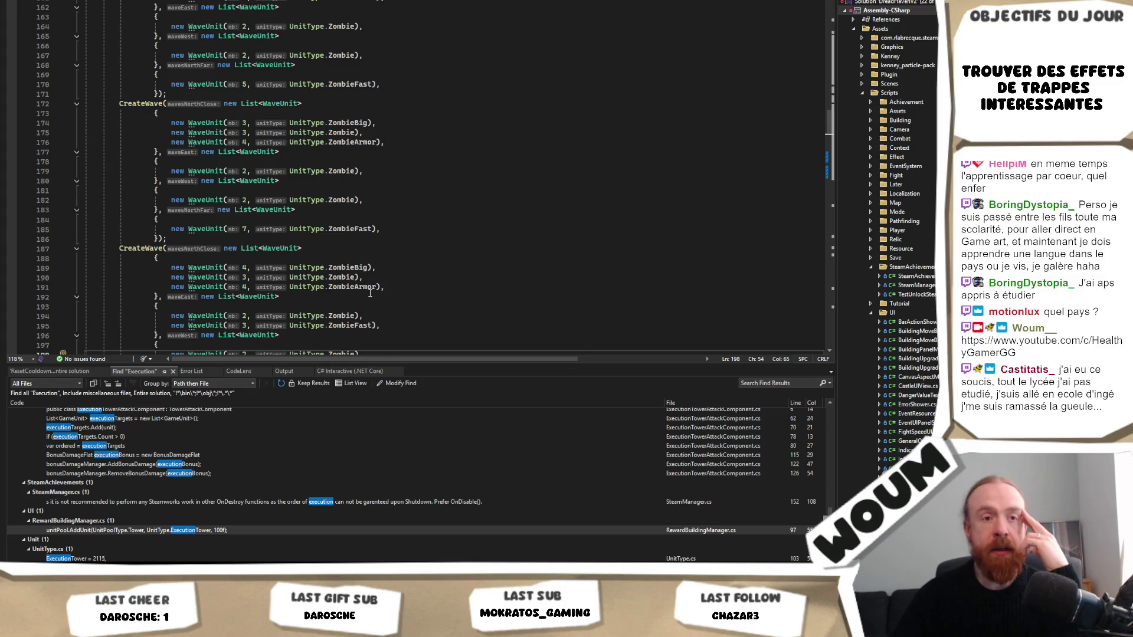
click(416, 262)
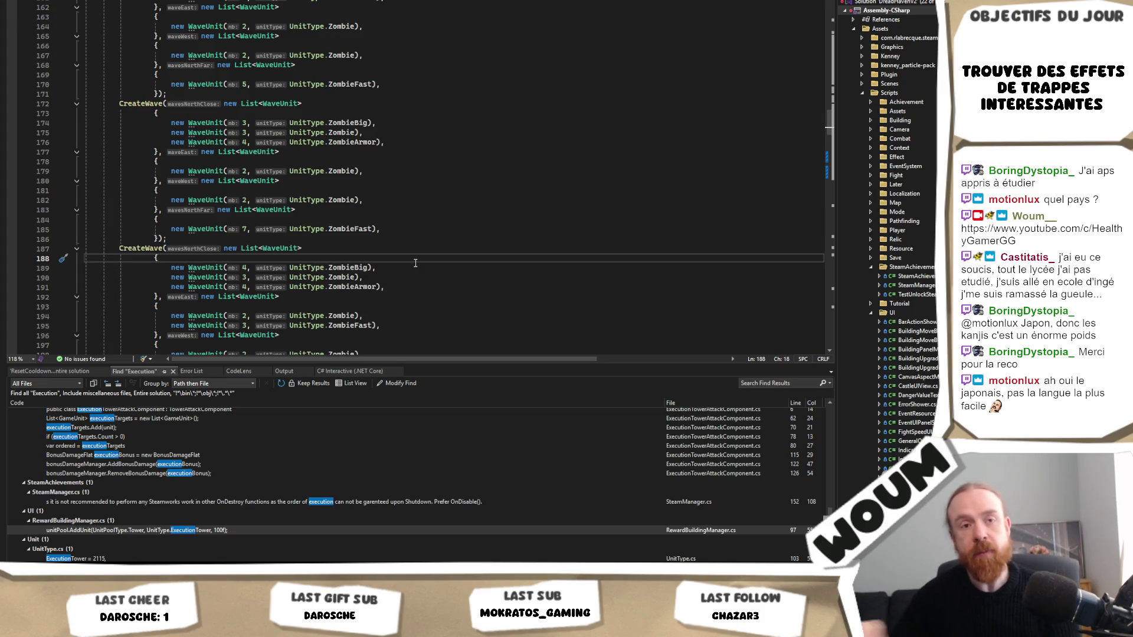
scroll(415, 263, down, 1)
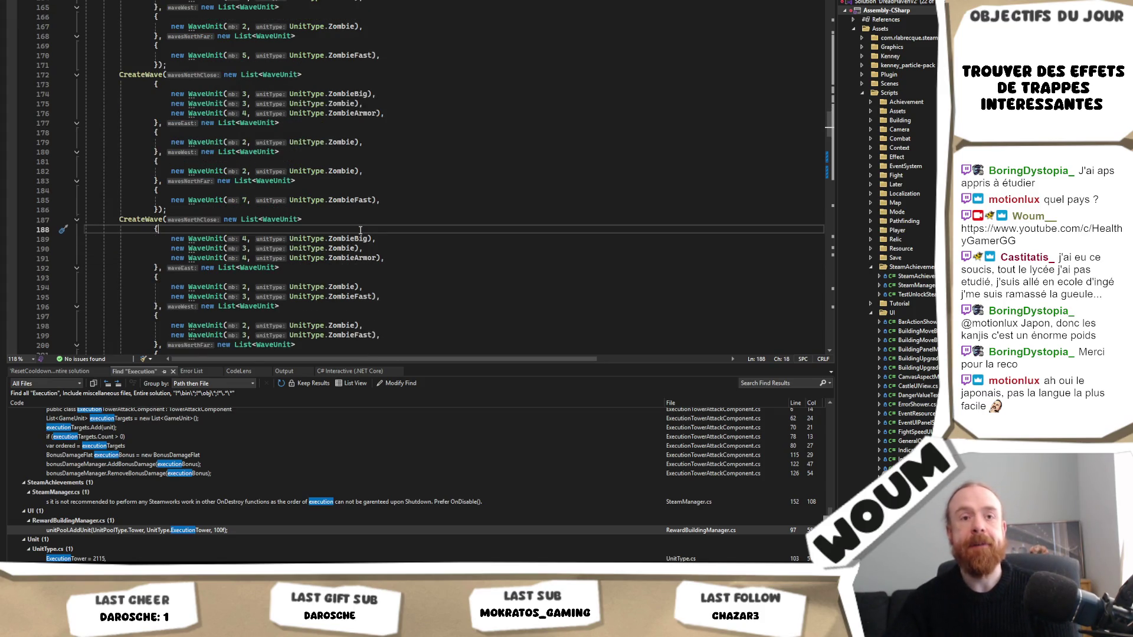
scroll(360, 230, down, 1)
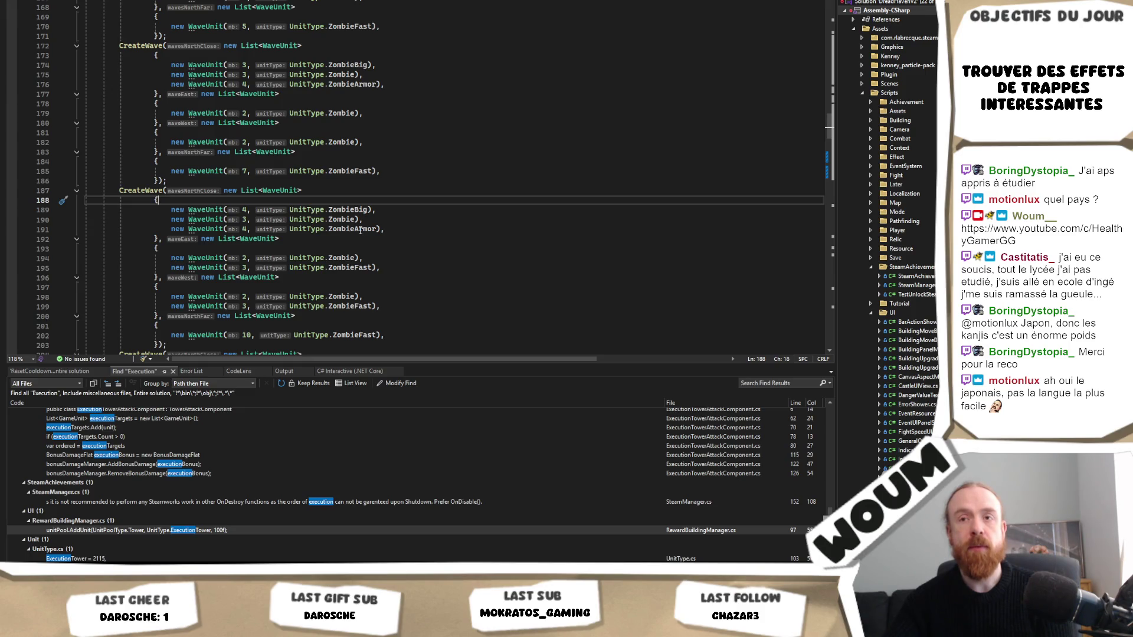
scroll(360, 230, down, 3)
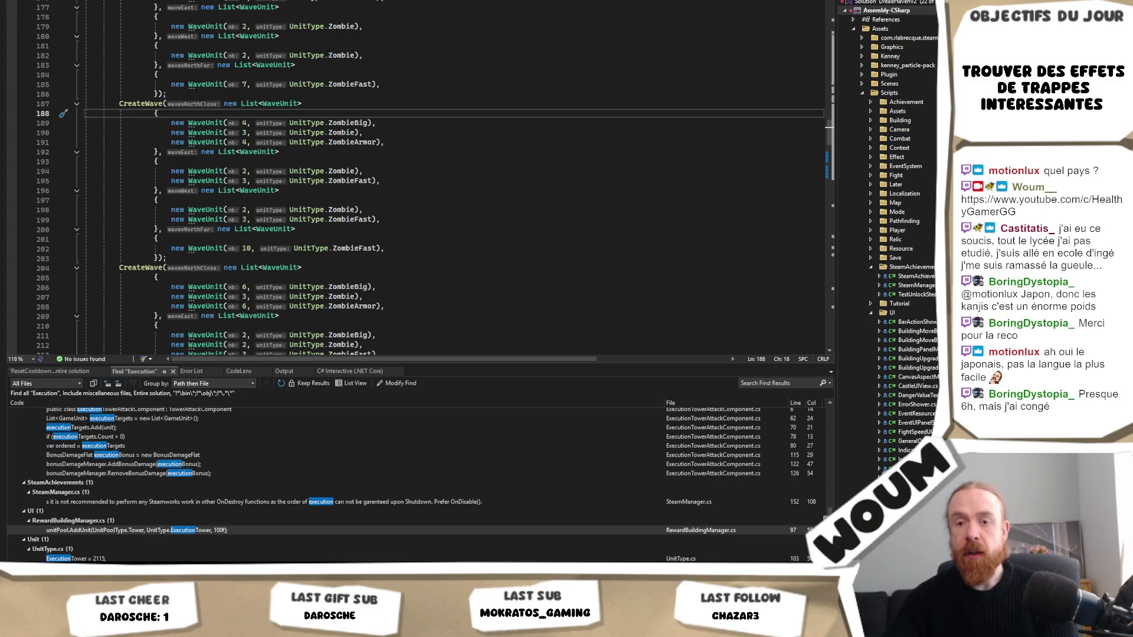
mouse_move(50, 575)
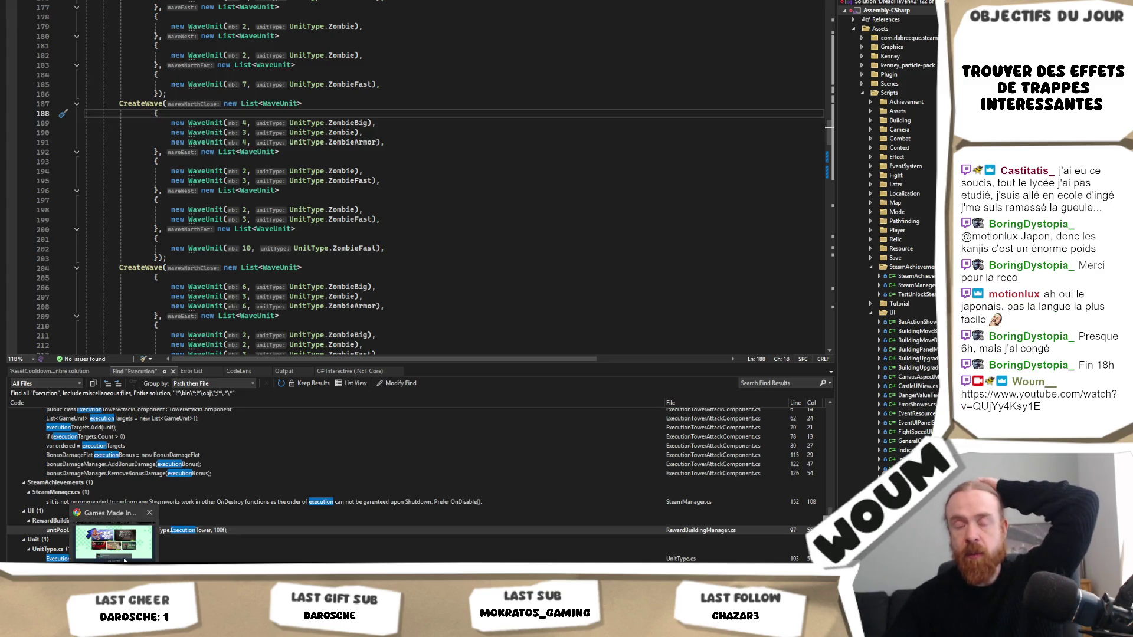
click(124, 554)
key(ctrl+t)
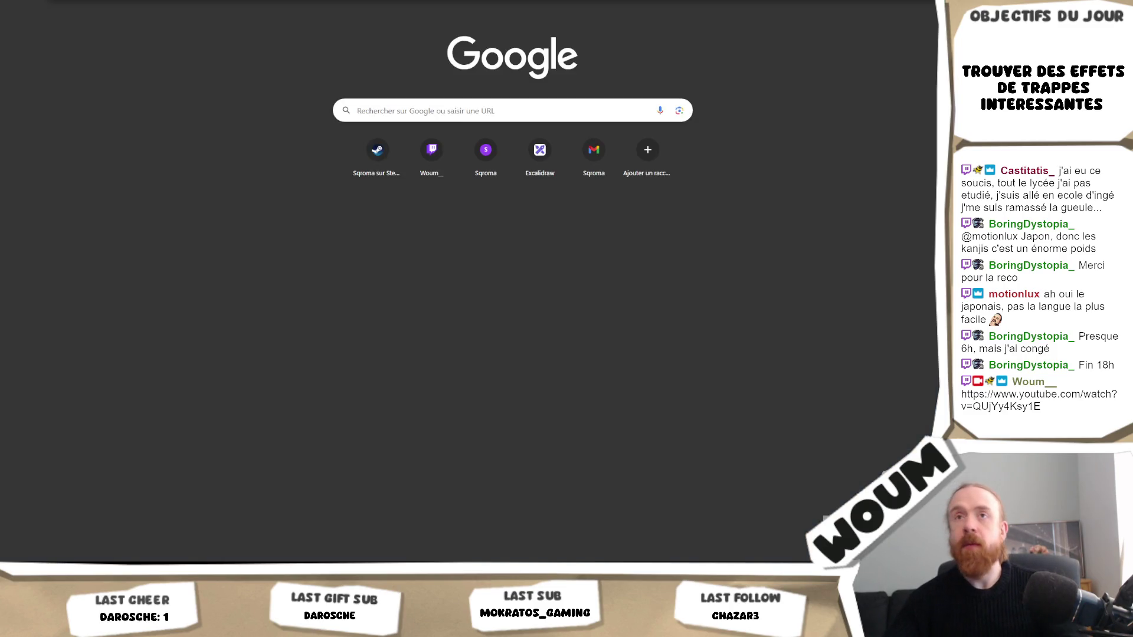
key(ctrl+v)
key(Return)
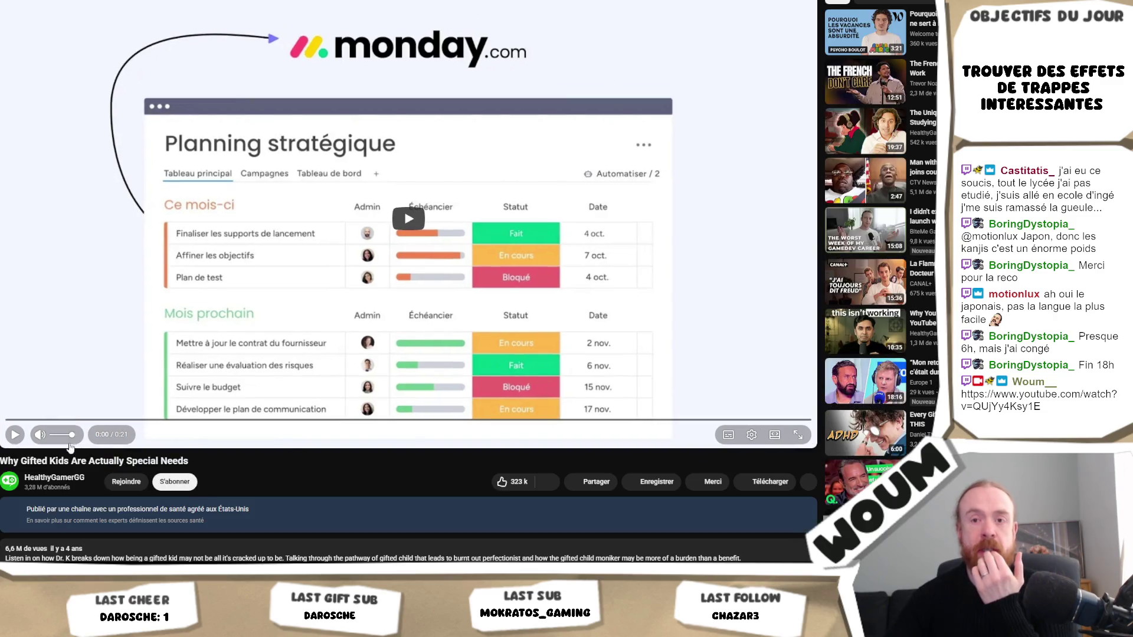
scroll(201, 296, down, 3)
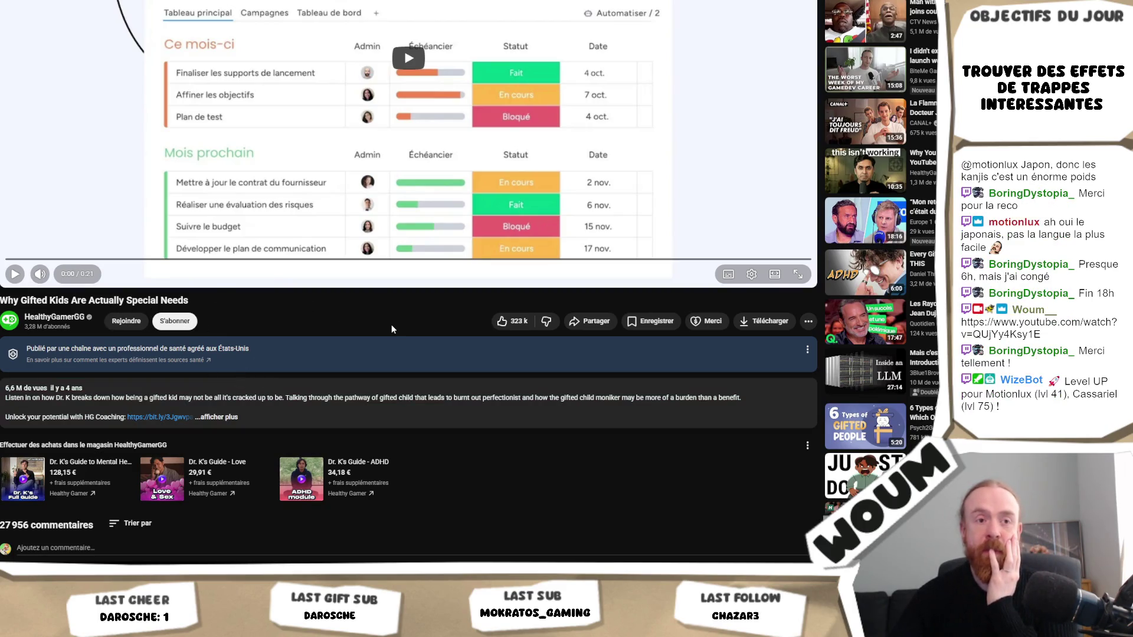
scroll(393, 329, up, 3)
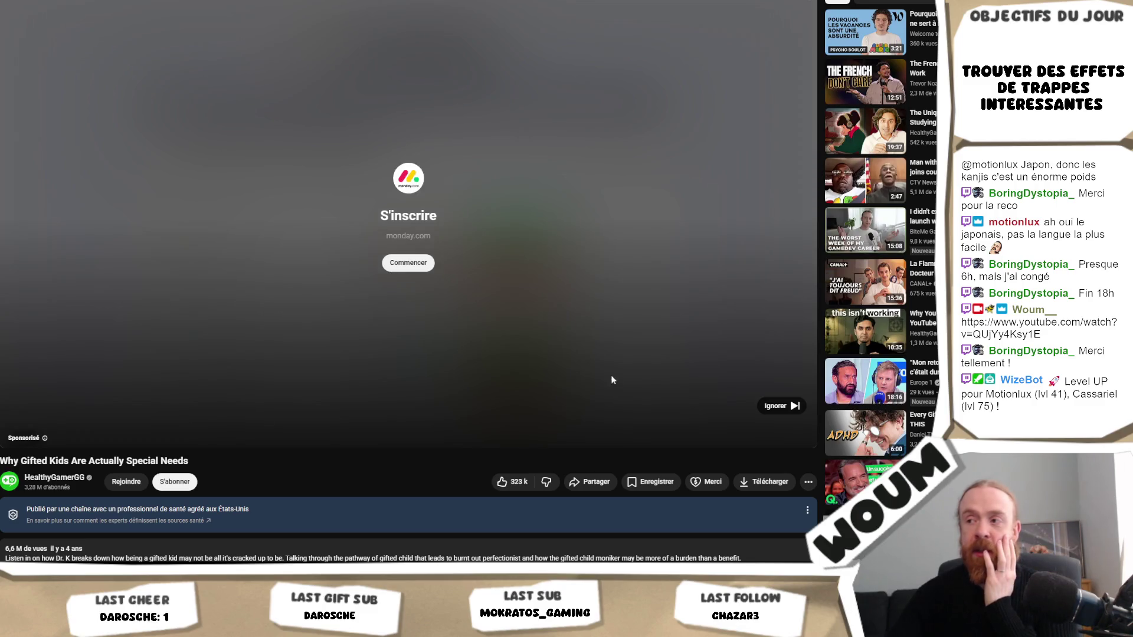
click(775, 406)
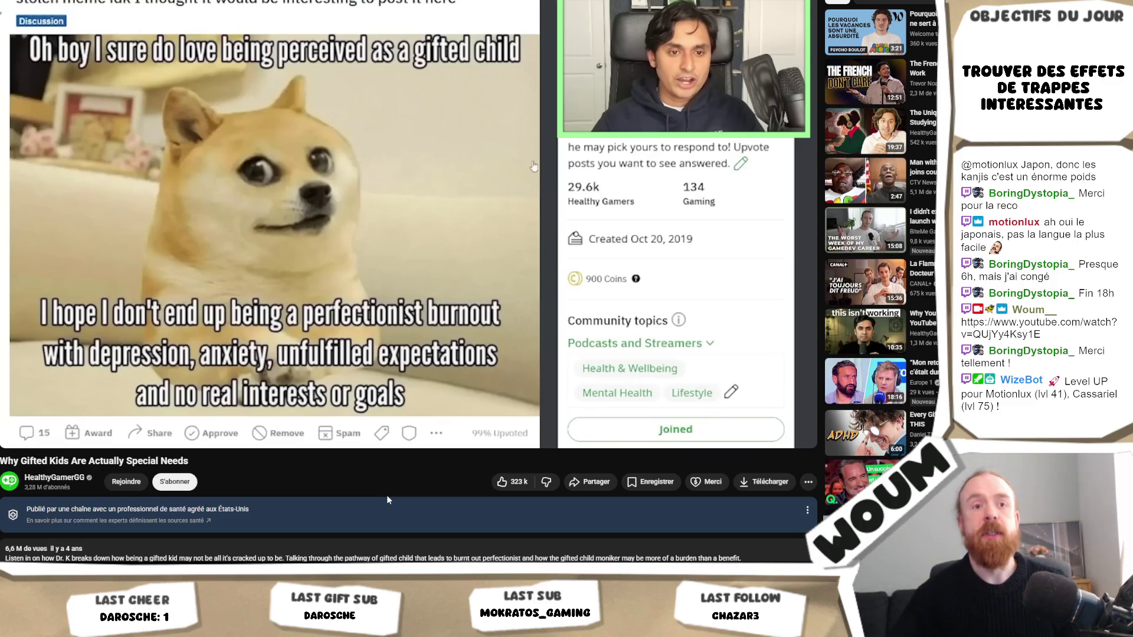
mouse_move(252, 155)
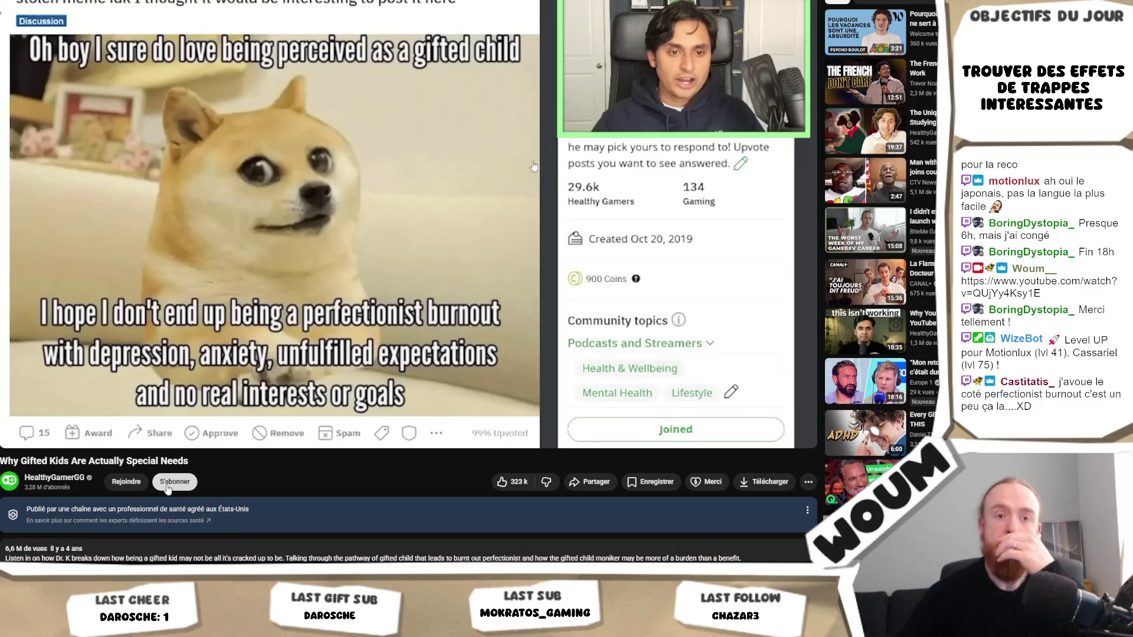
mouse_move(287, 320)
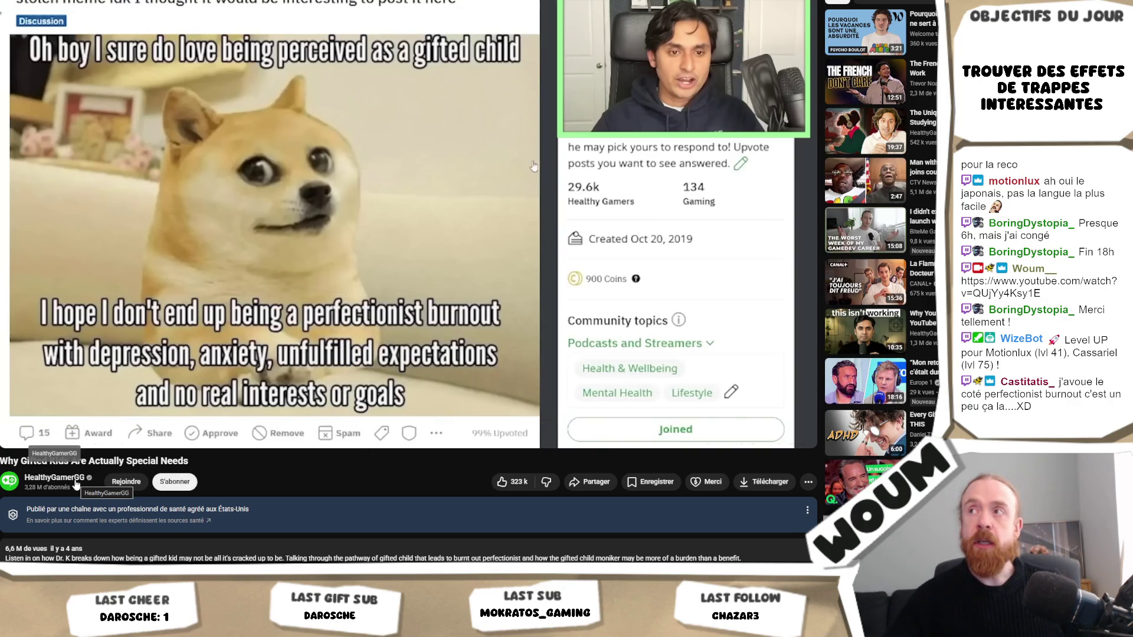
Go from the gifted kids video to the HealthyGamerGG channel page
click(75, 483)
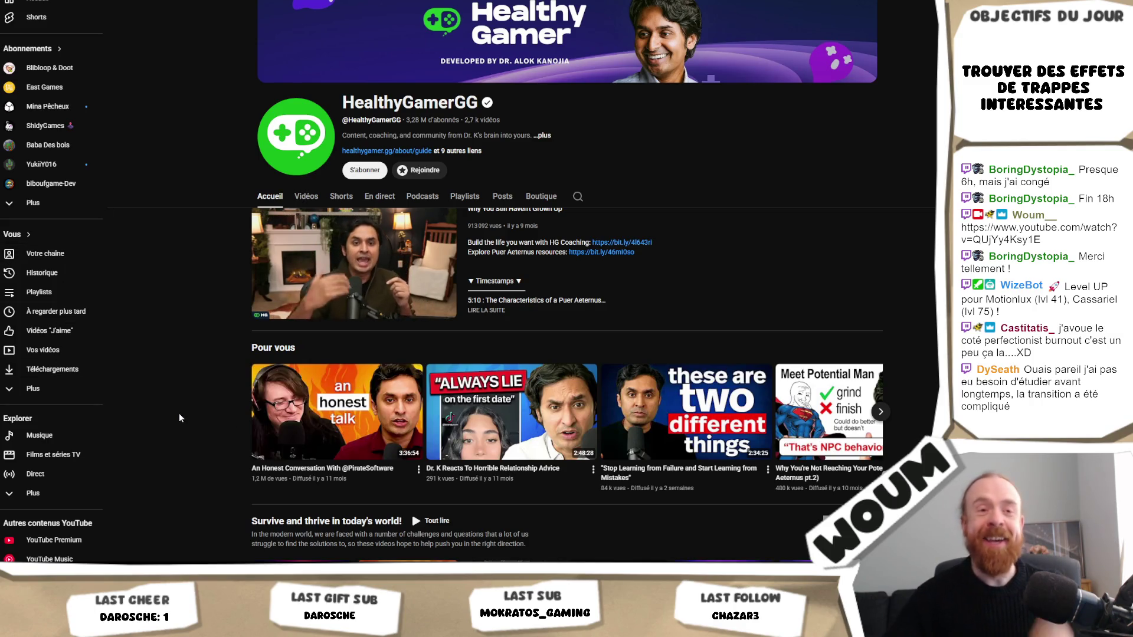
mouse_move(323, 420)
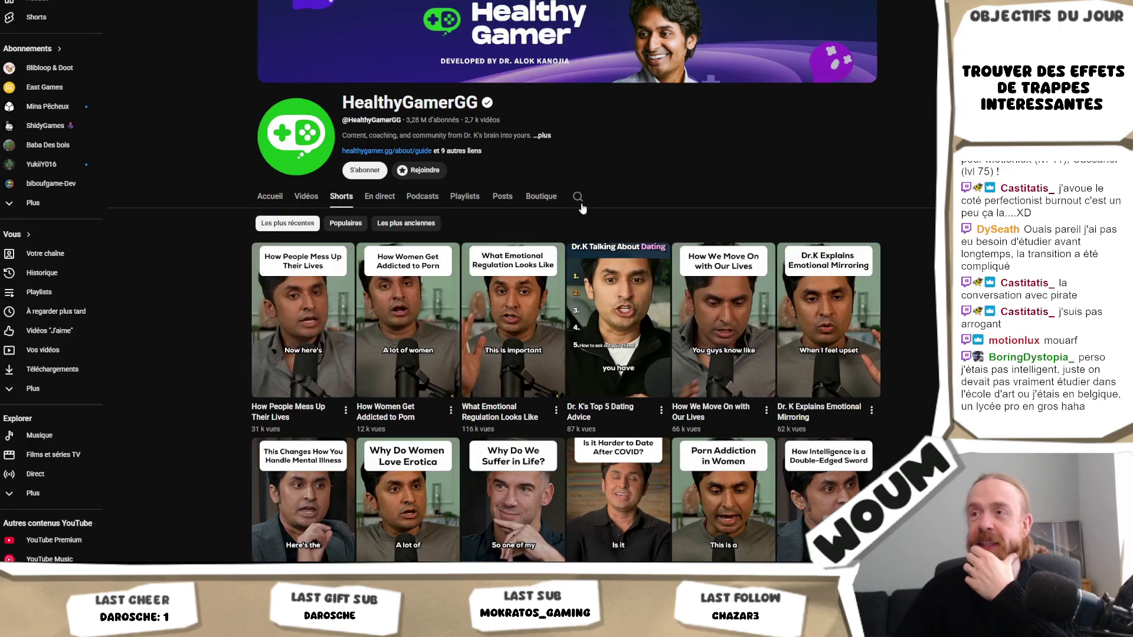
Search the HealthyGamerGG channel's videos for 'pirate software'
click(579, 199)
text(prate)
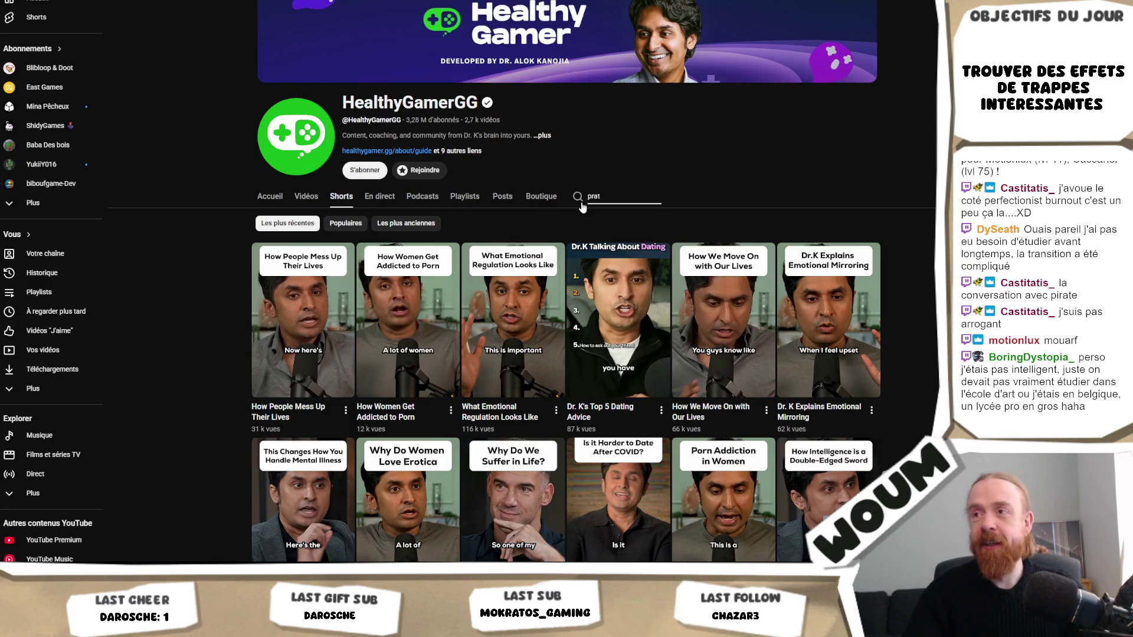
text(te)
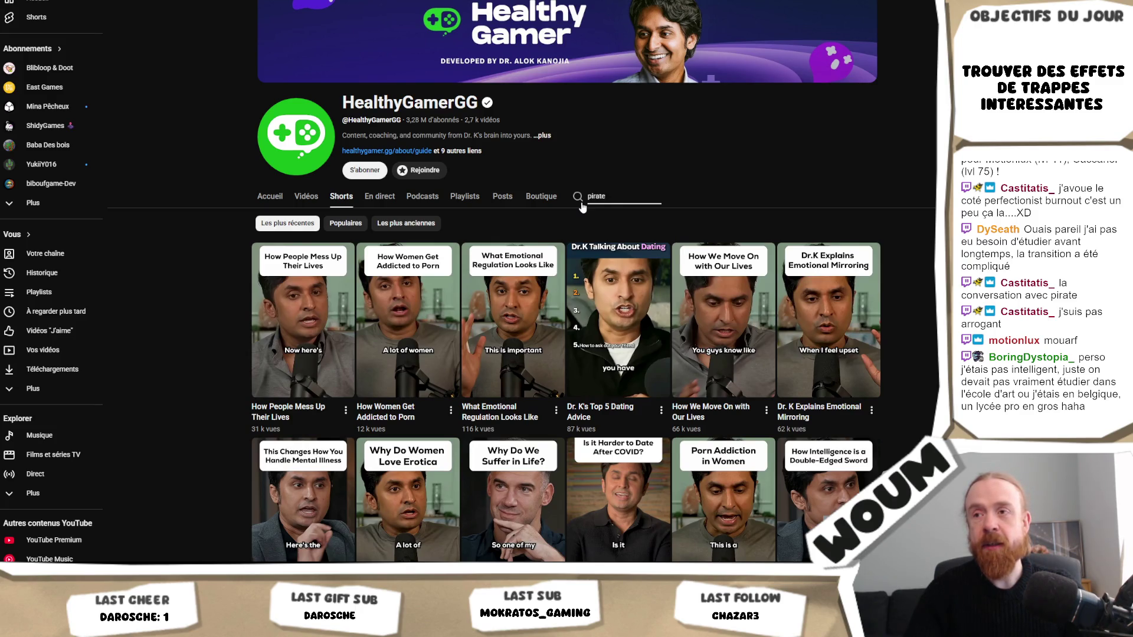
text( software)
key(Return)
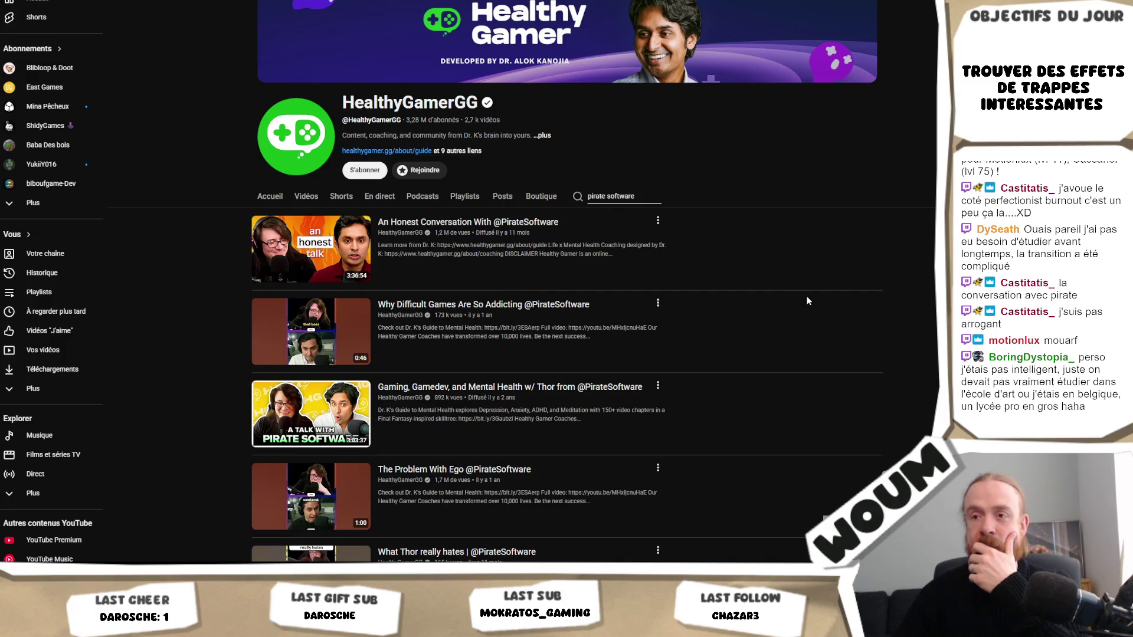
scroll(807, 301, down, 1)
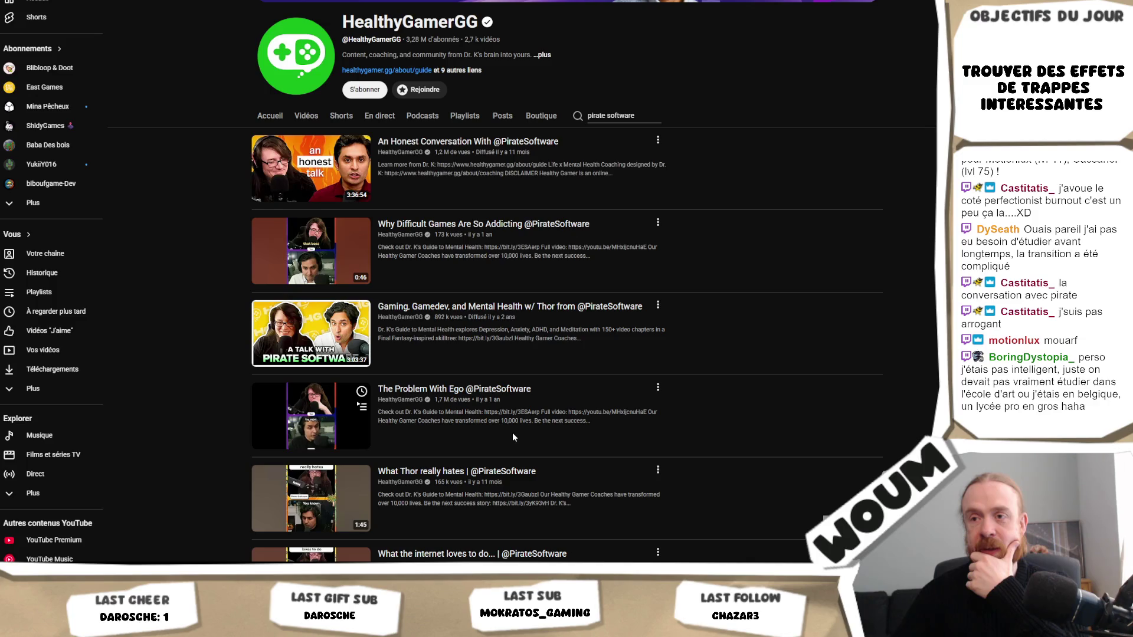
scroll(512, 434, down, 2)
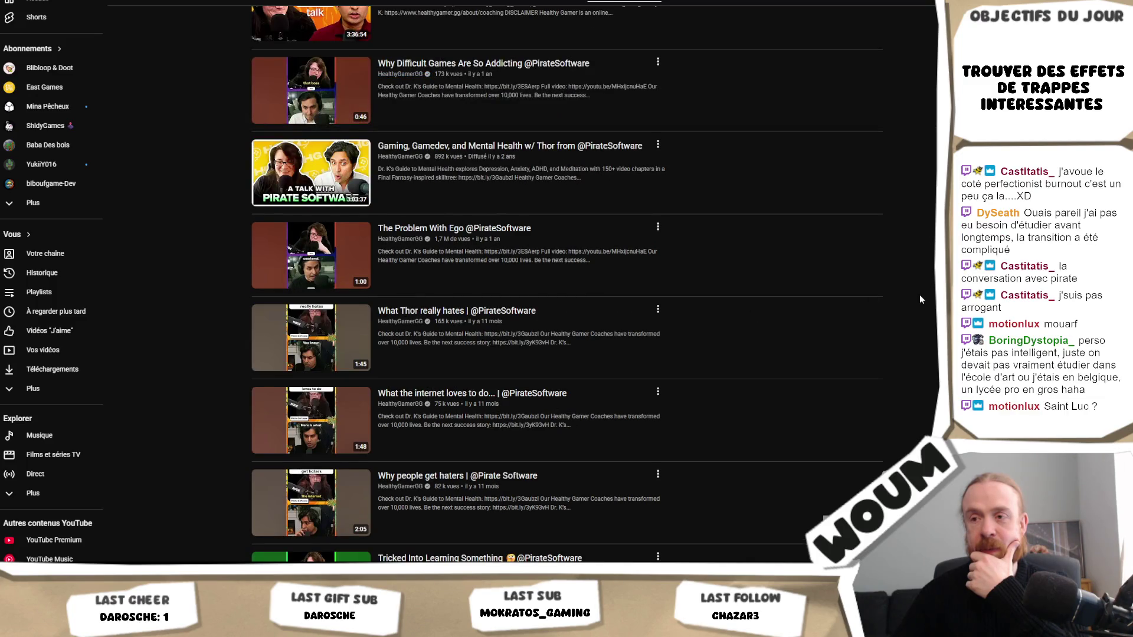
scroll(920, 296, up, 3)
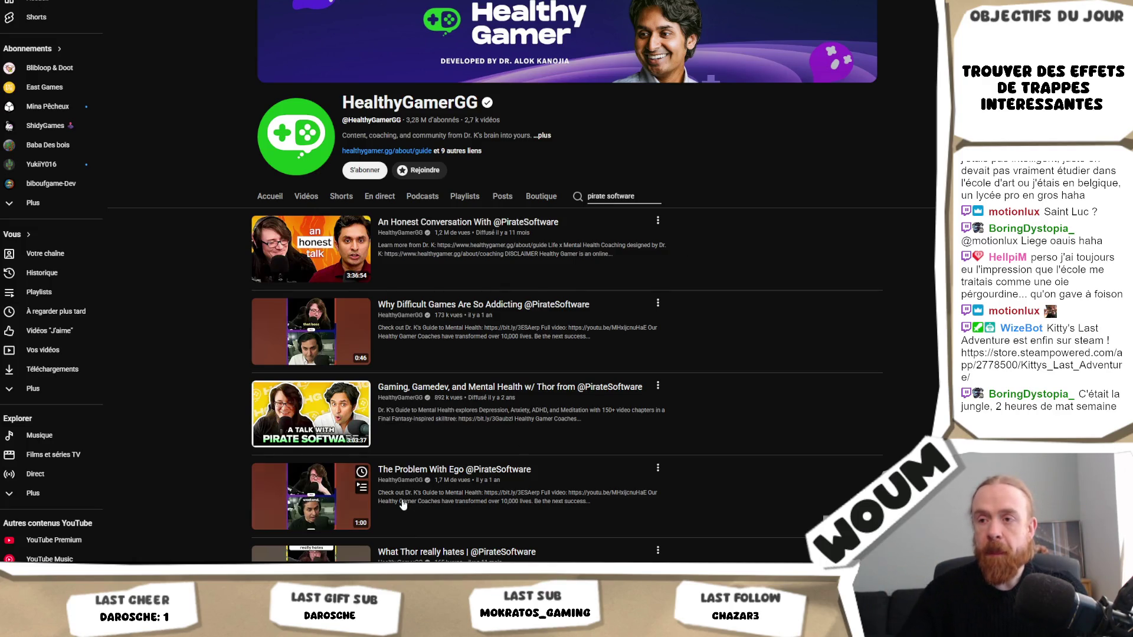
scroll(555, 384, down, 7)
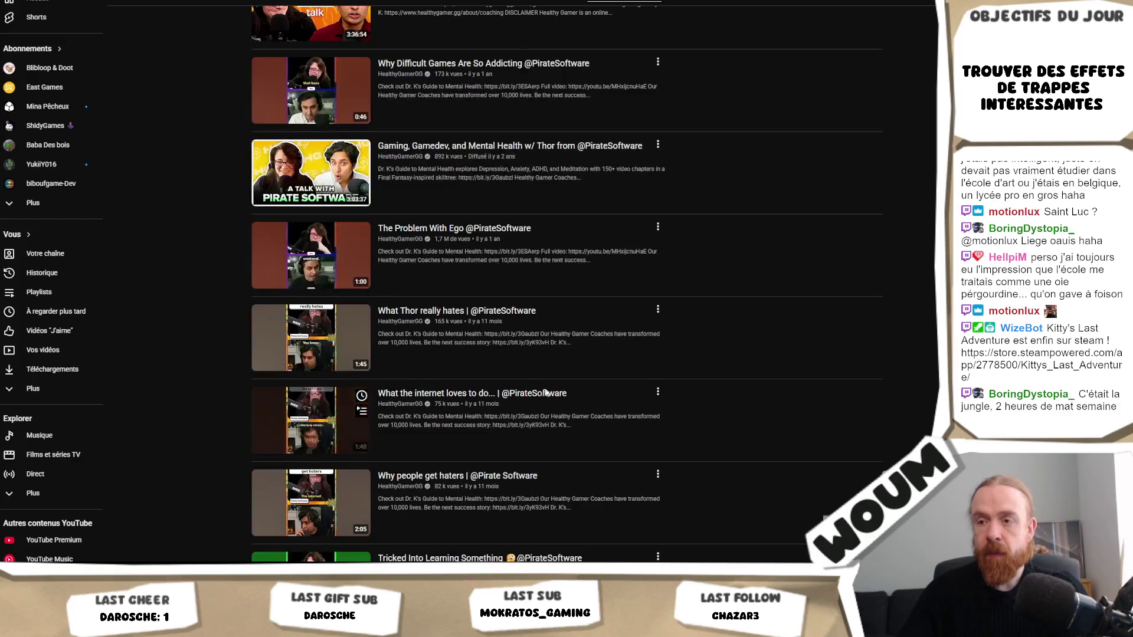
scroll(718, 324, down, 3)
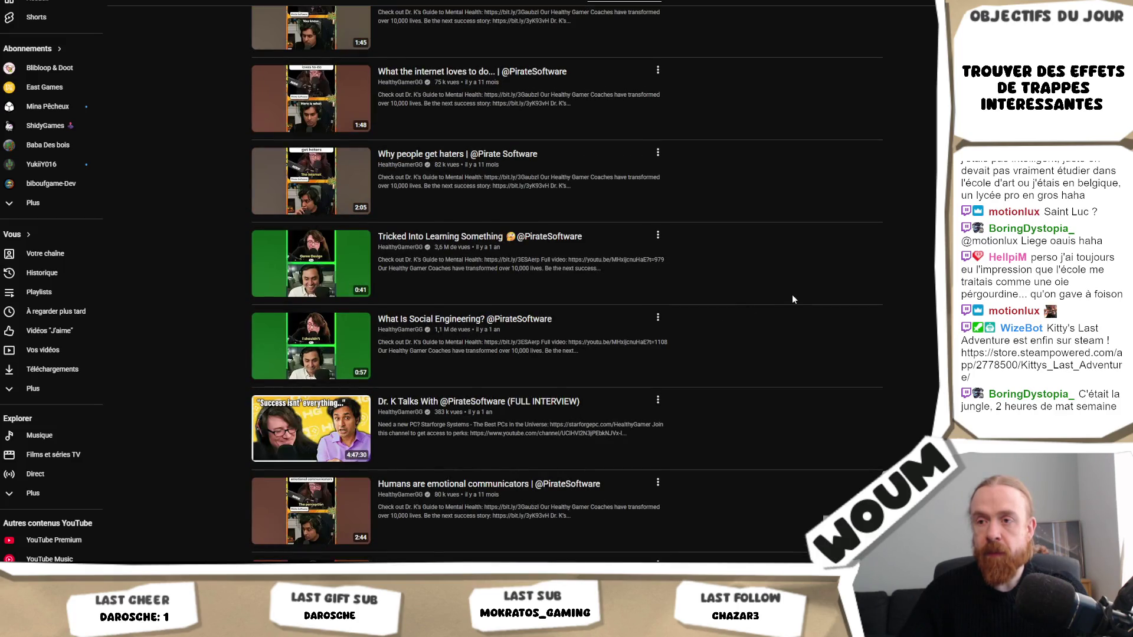
scroll(792, 299, down, 2)
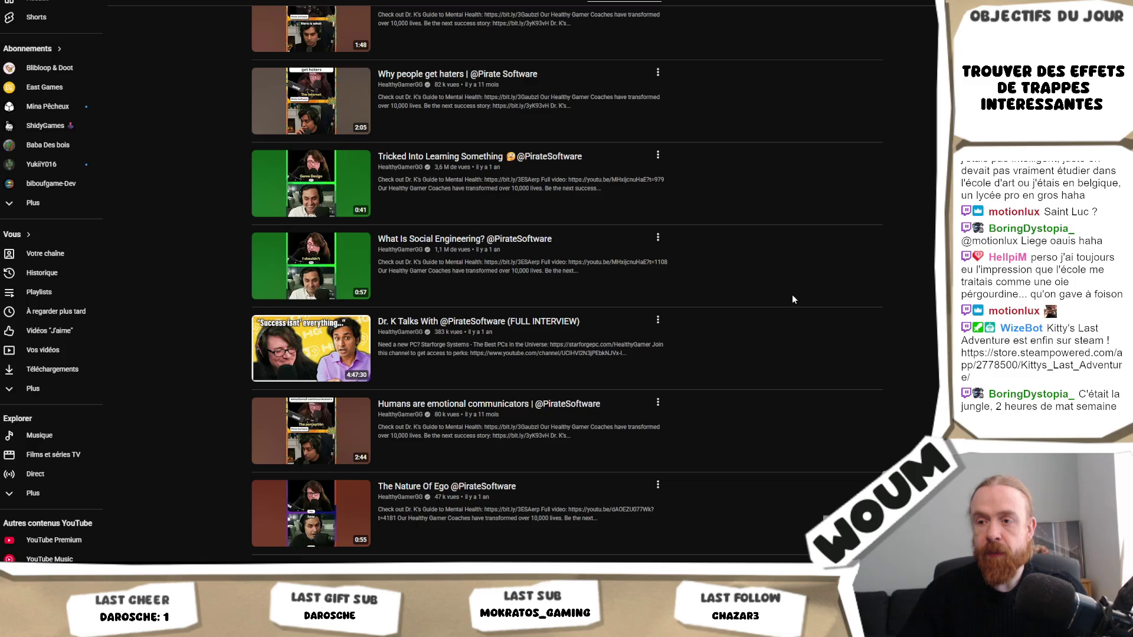
scroll(792, 299, down, 3)
scroll(793, 300, down, 3)
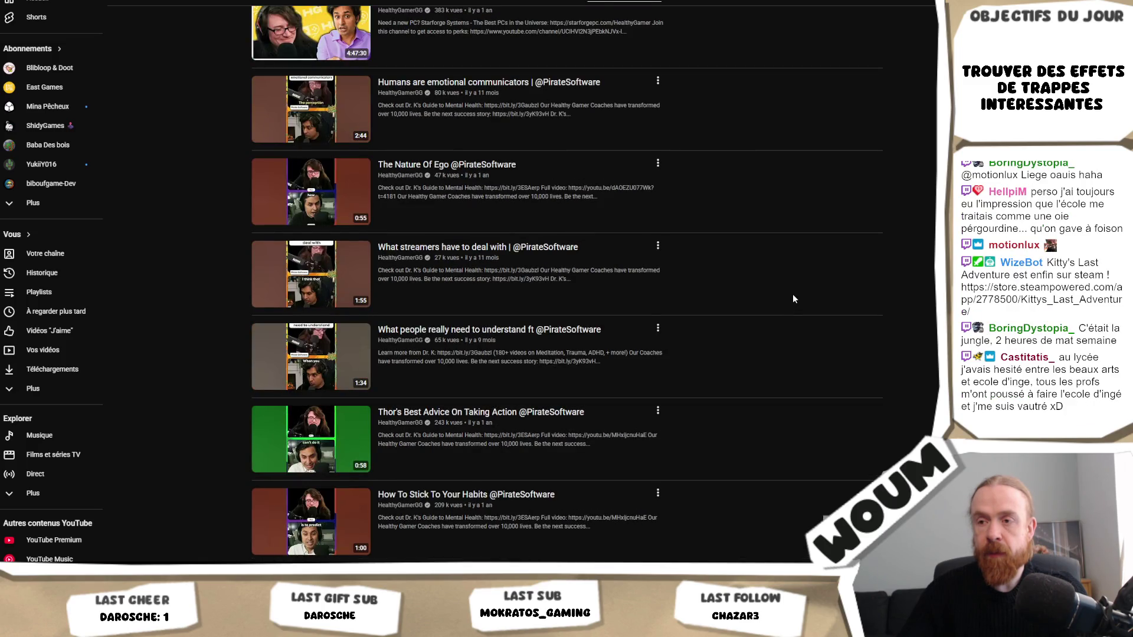
scroll(793, 300, down, 3)
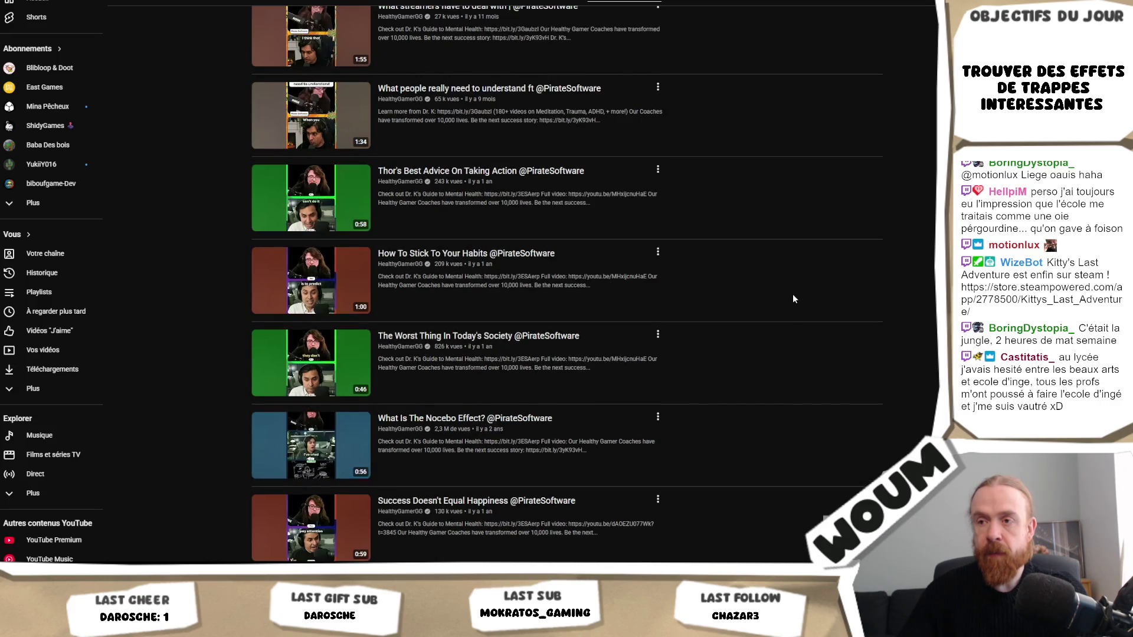
scroll(792, 295, down, 2)
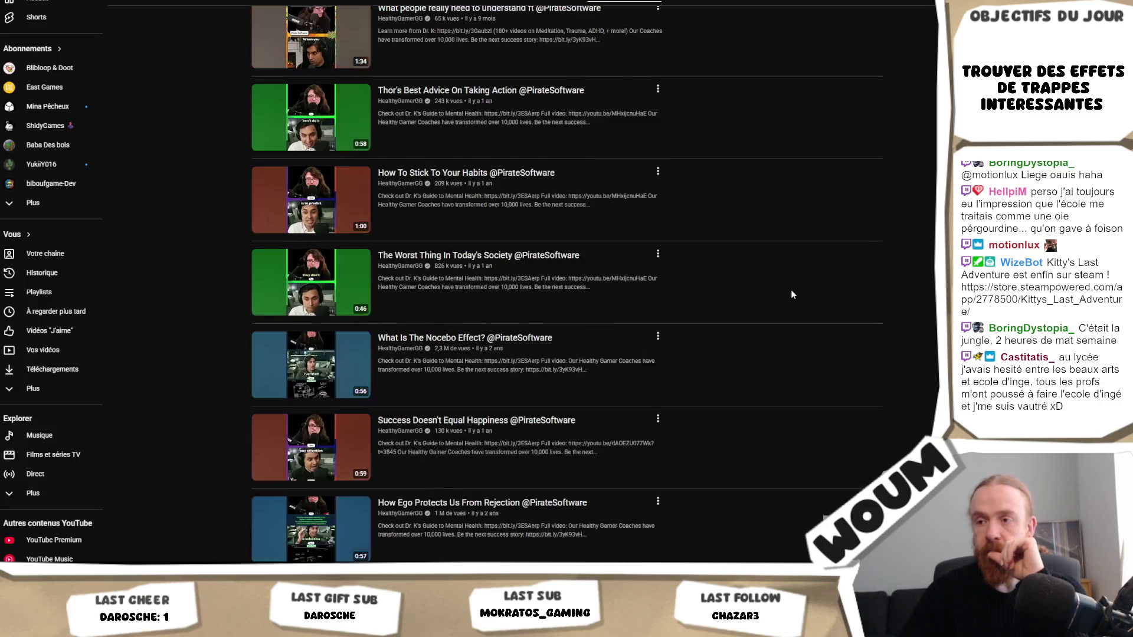
scroll(784, 296, up, 10)
scroll(762, 284, up, 10)
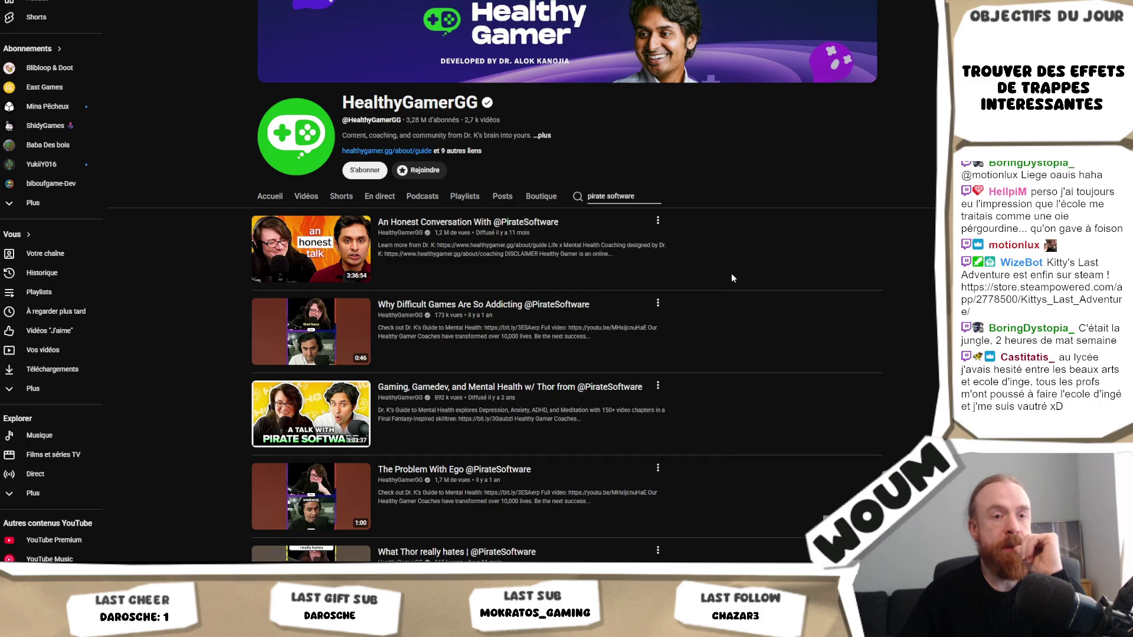
click(640, 196)
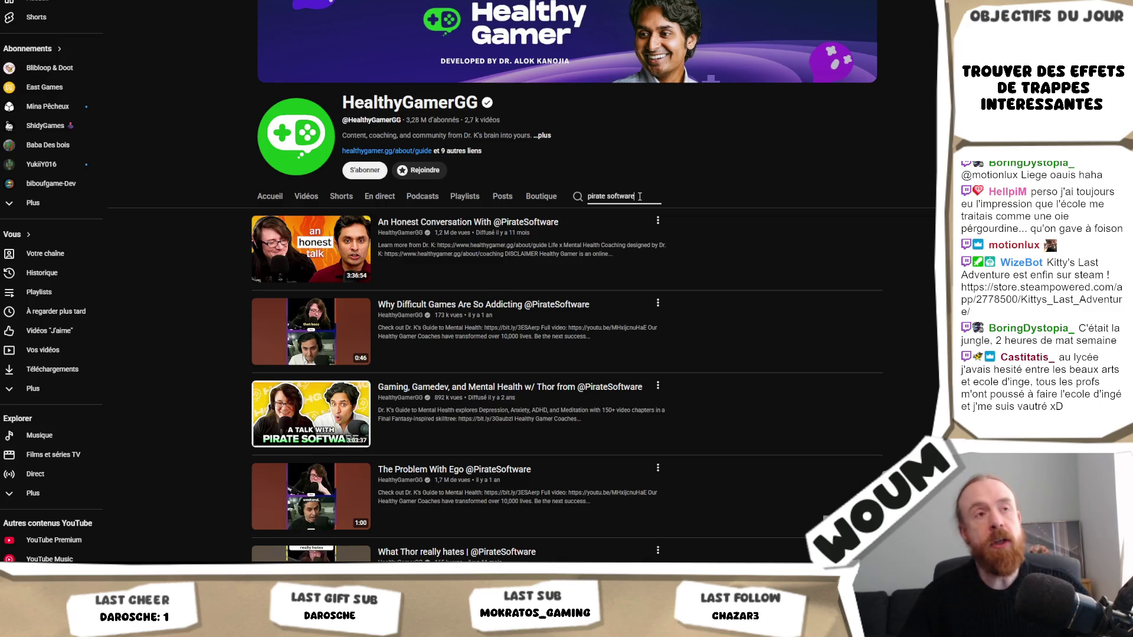
Refine the channel search to 'pirate software arrogant' and play 'The Problem With Ego'
text( arrogant)
key(Return)
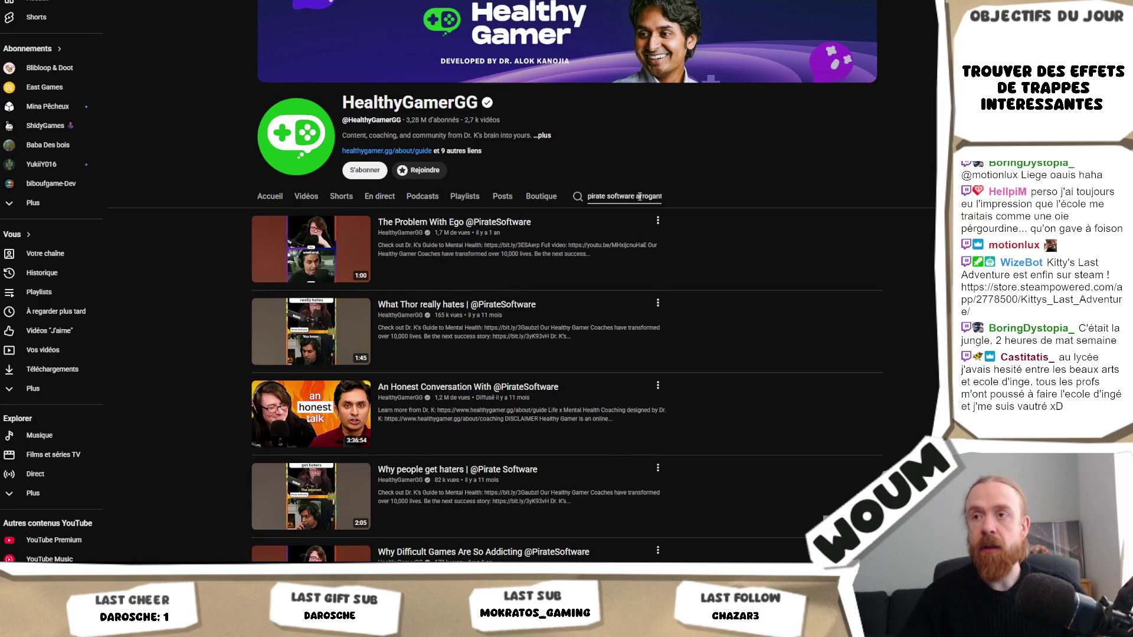
mouse_move(542, 264)
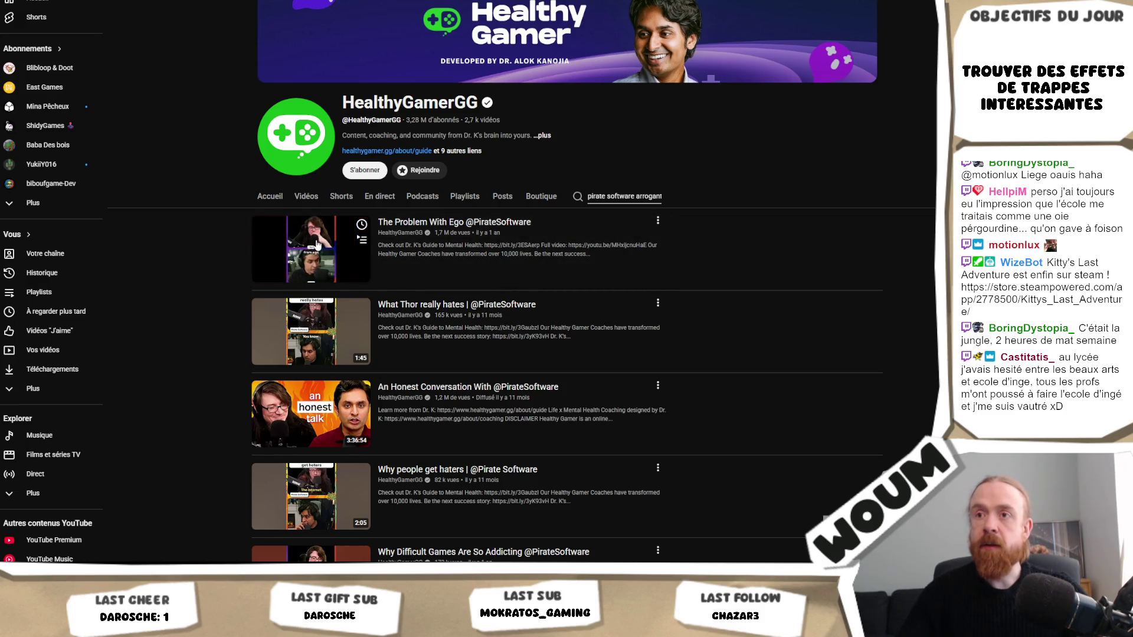
click(317, 265)
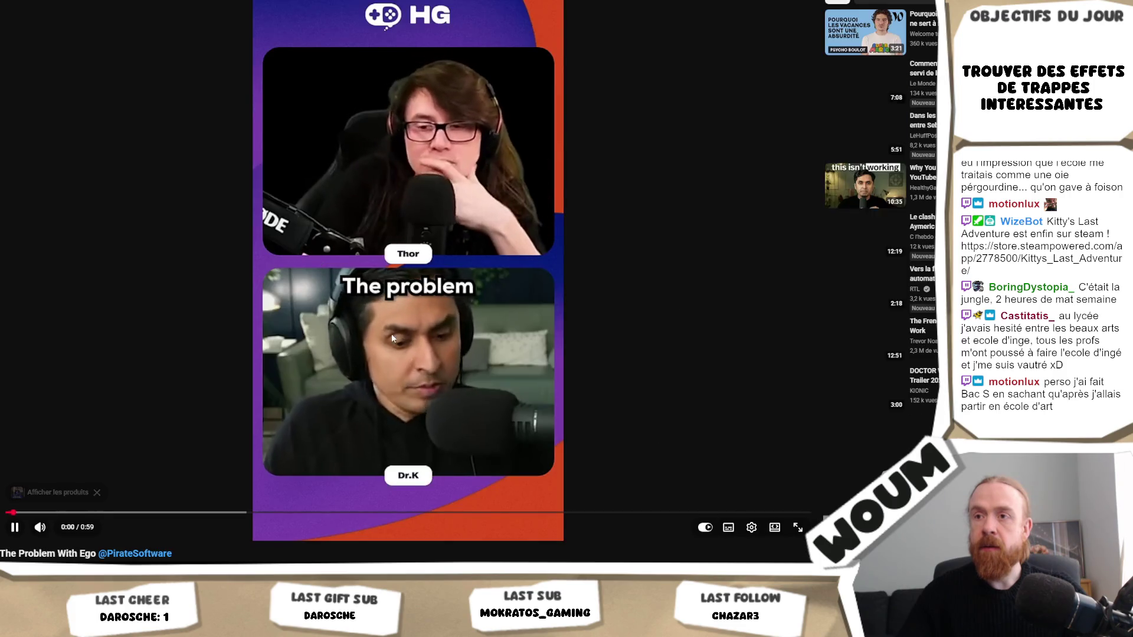
Pause and mute The Problem With Ego, then skip ahead through it to about 0:47
click(395, 336)
key(m)
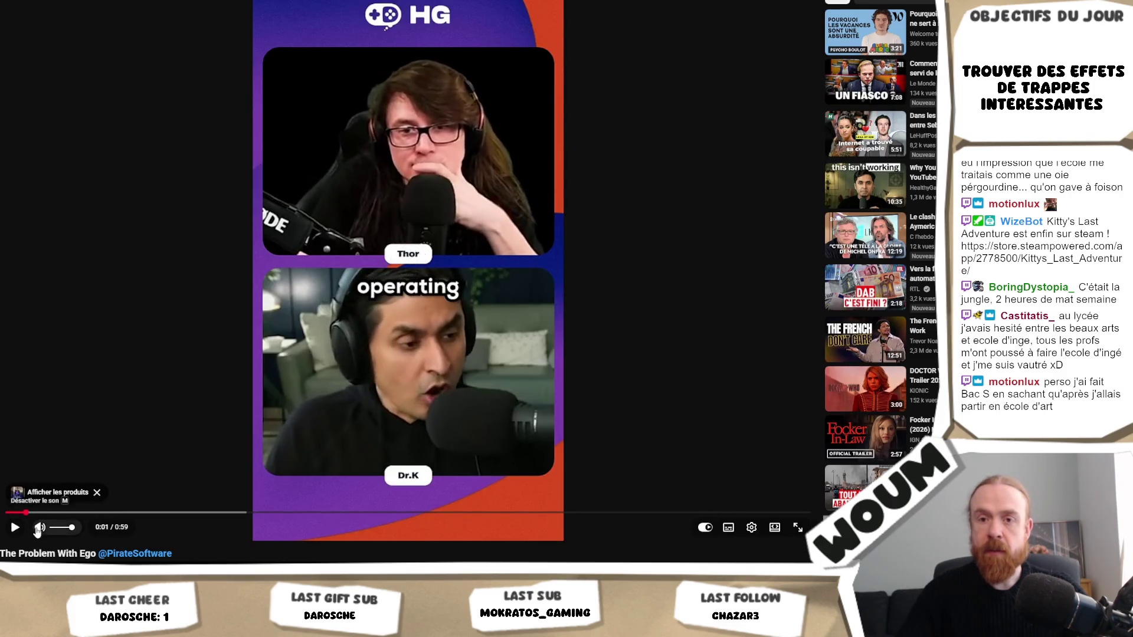
click(342, 512)
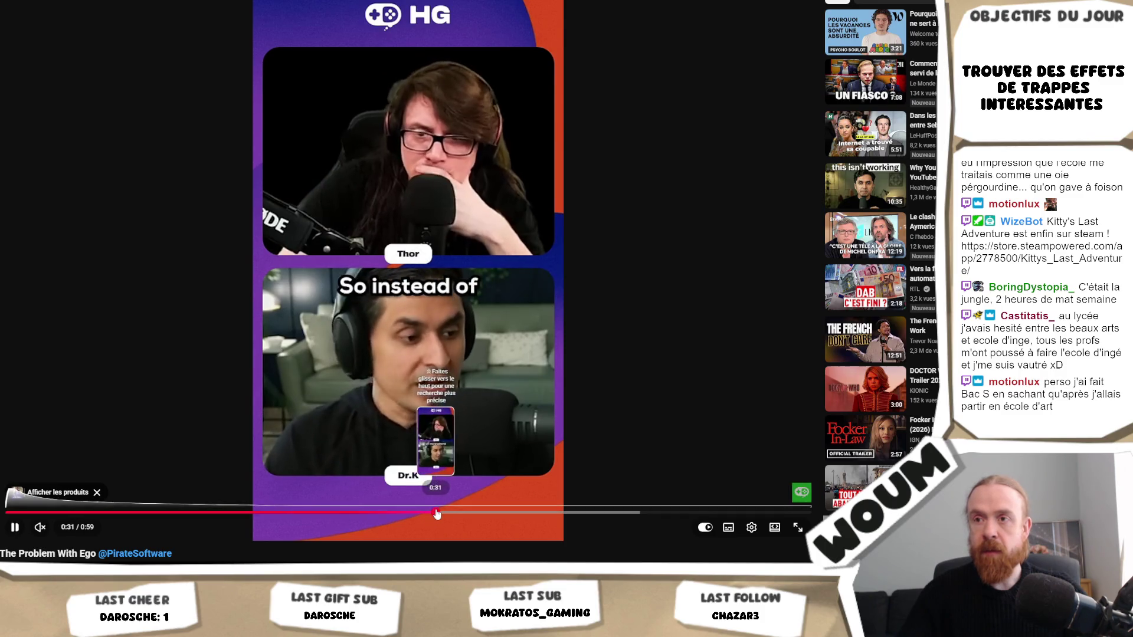
click(501, 512)
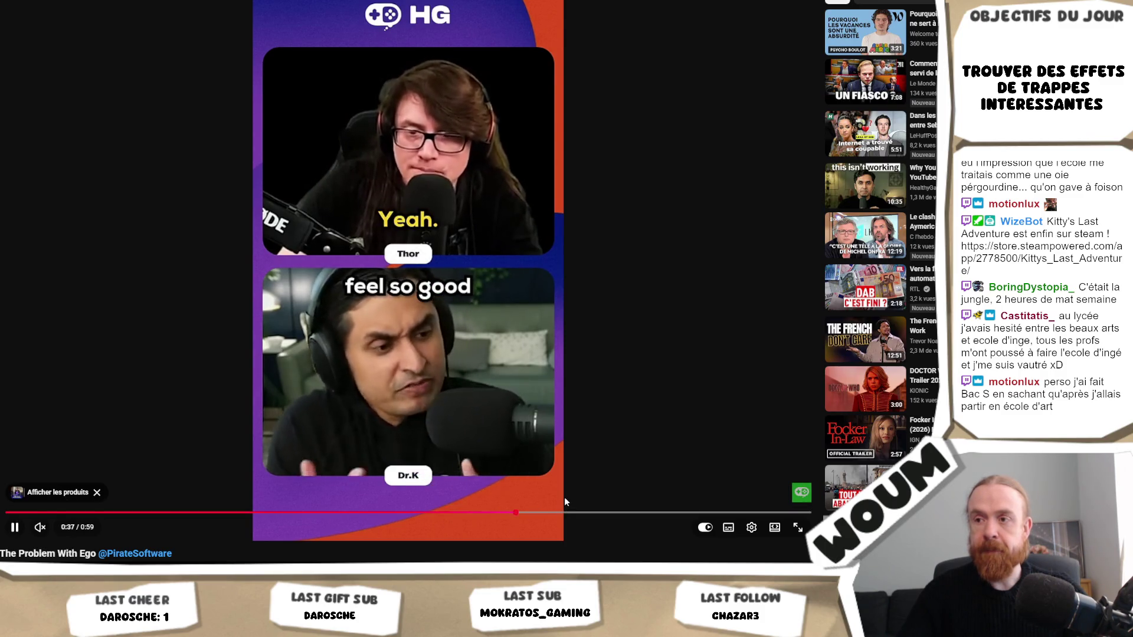
drag(642, 512, 659, 518)
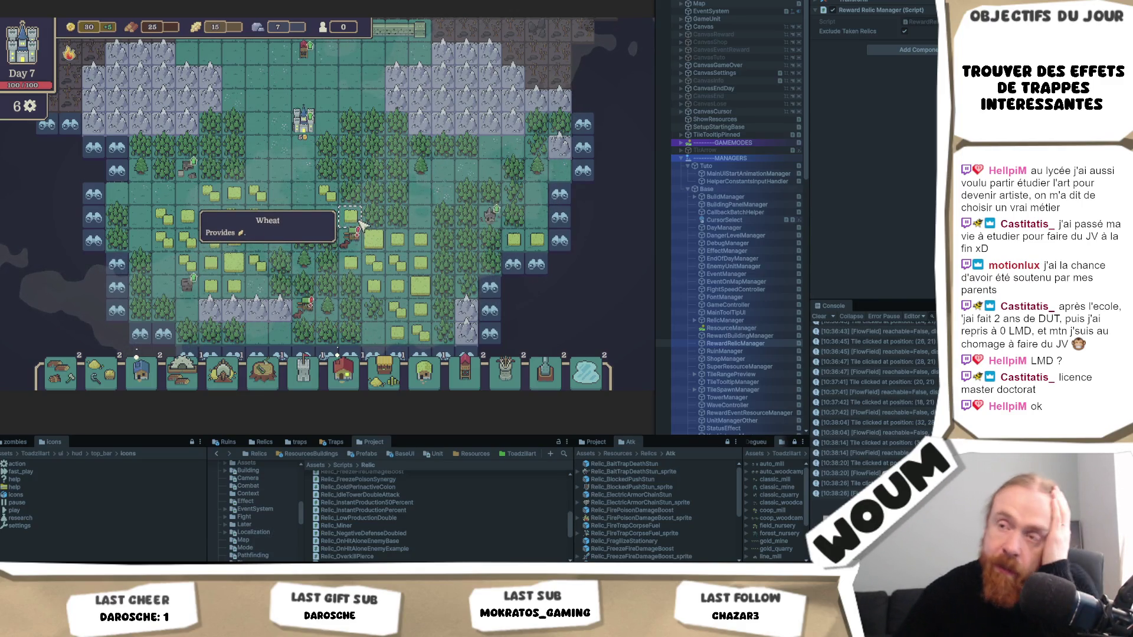
Resolve the Noble Escort caravan with Attempt Bribe, paying 20 gold for 20 wood and 20 stone
click(357, 237)
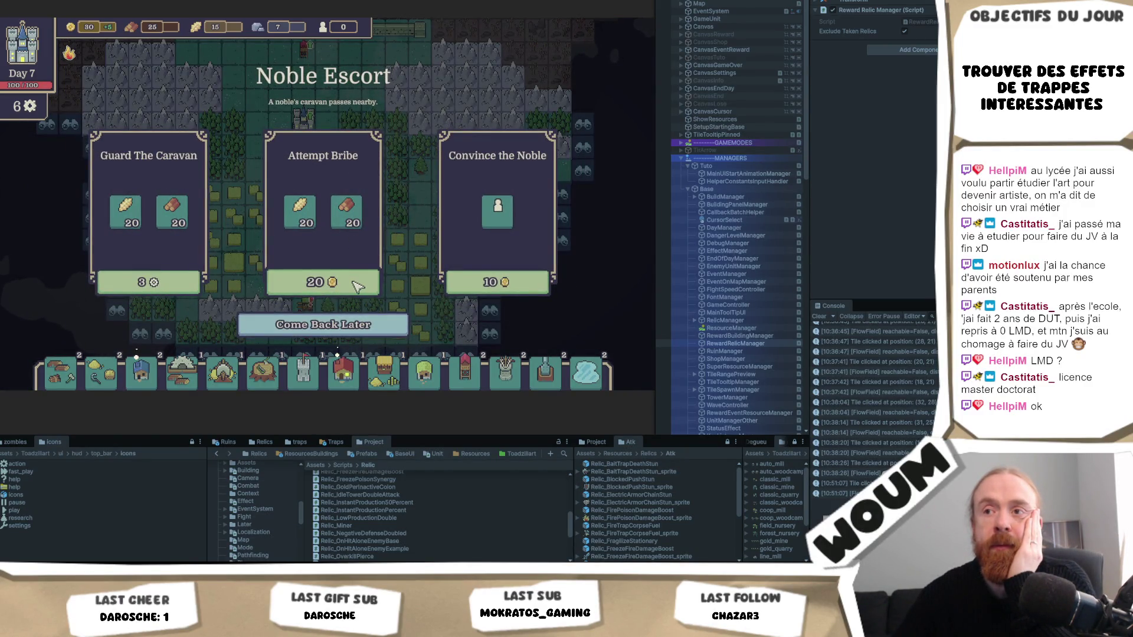
click(357, 284)
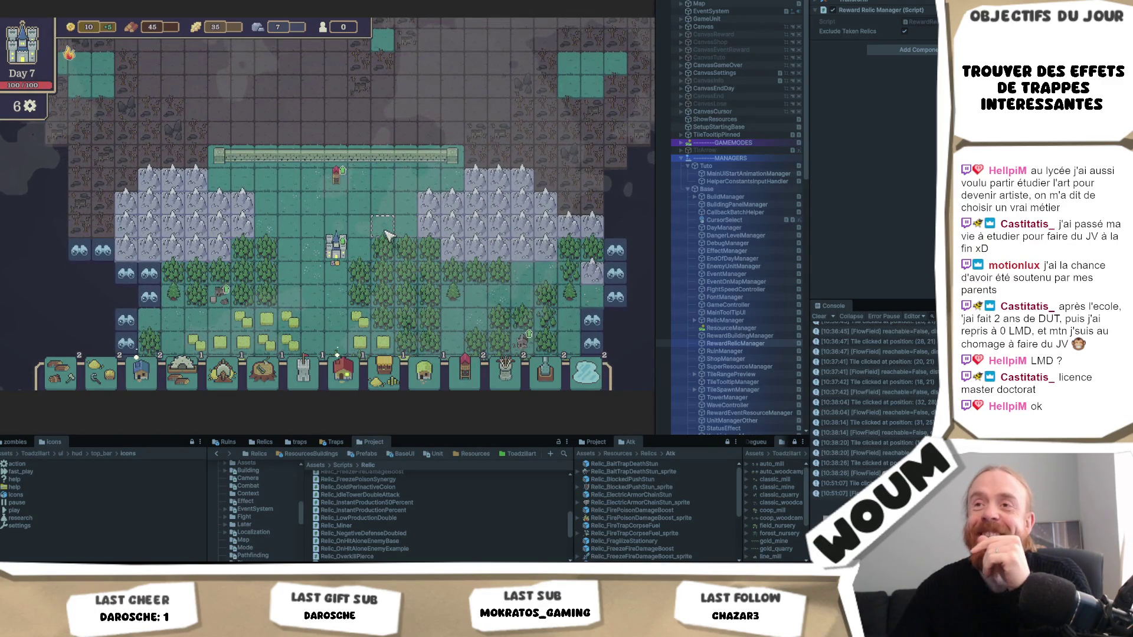
drag(385, 219, 382, 275)
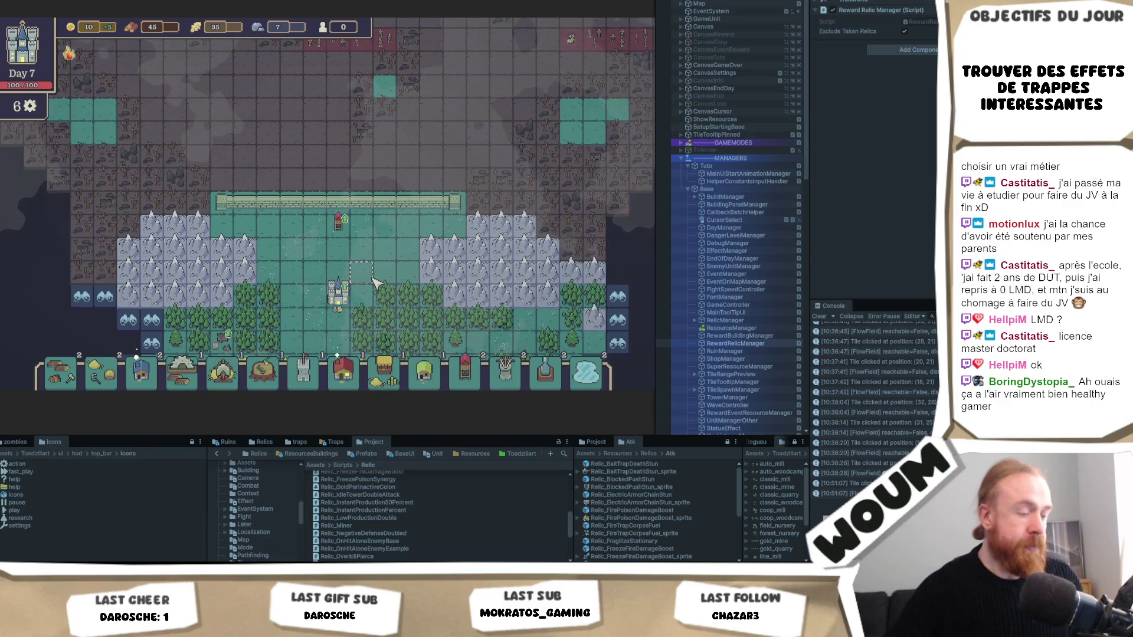
Pan the Day 7 board to view the map above the castle walls
mouse_move(279, 200)
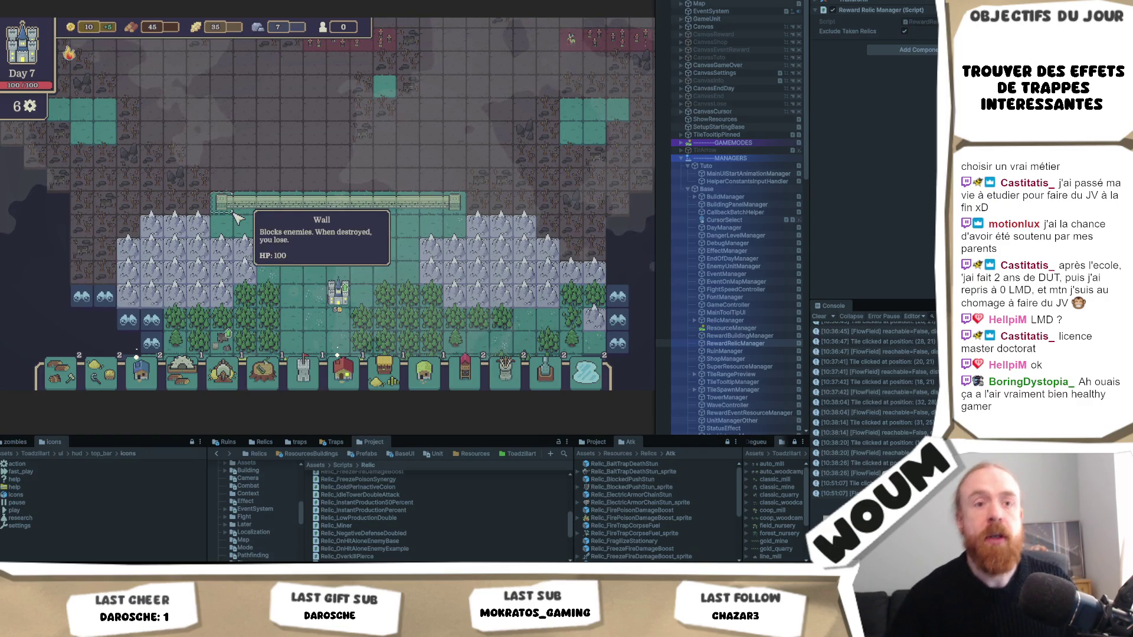
key(w)
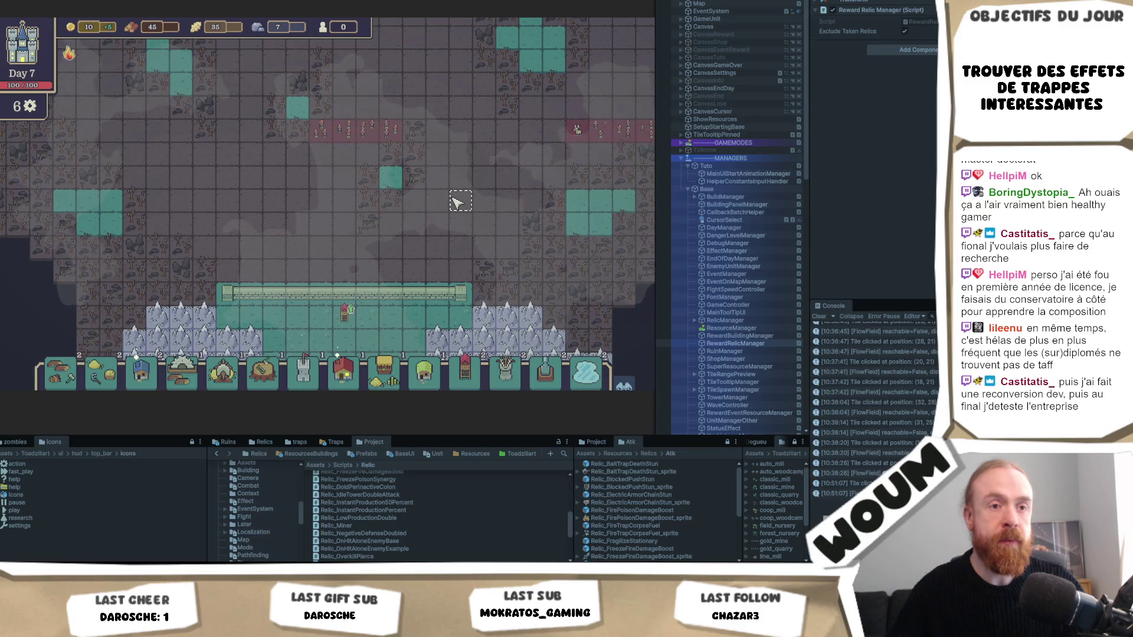
drag(473, 231, 429, 170)
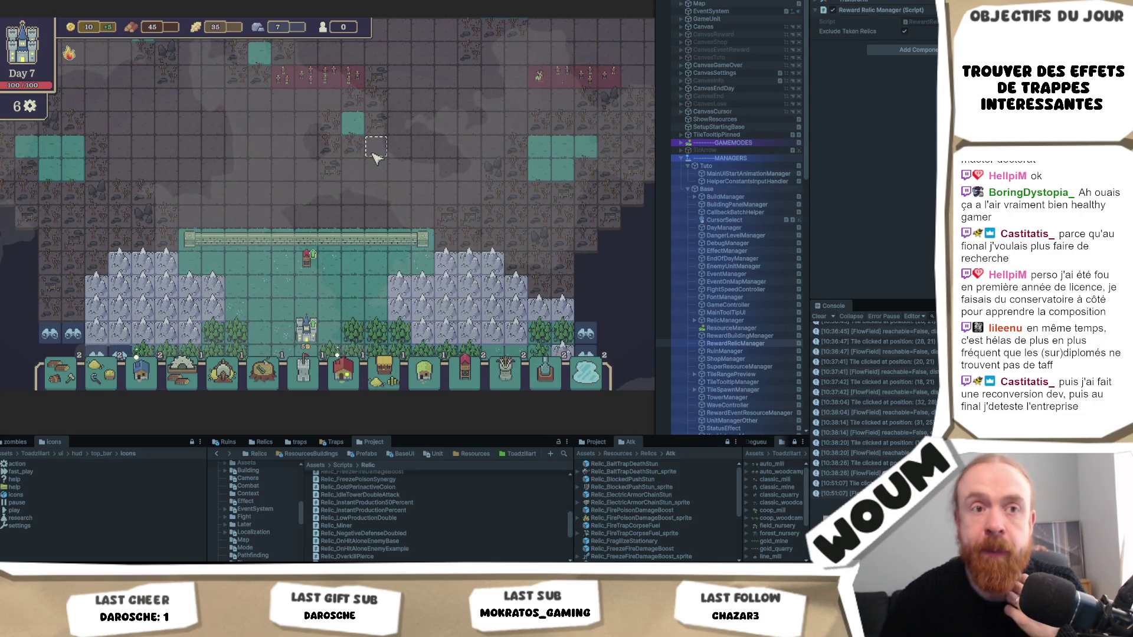
drag(338, 193, 377, 243)
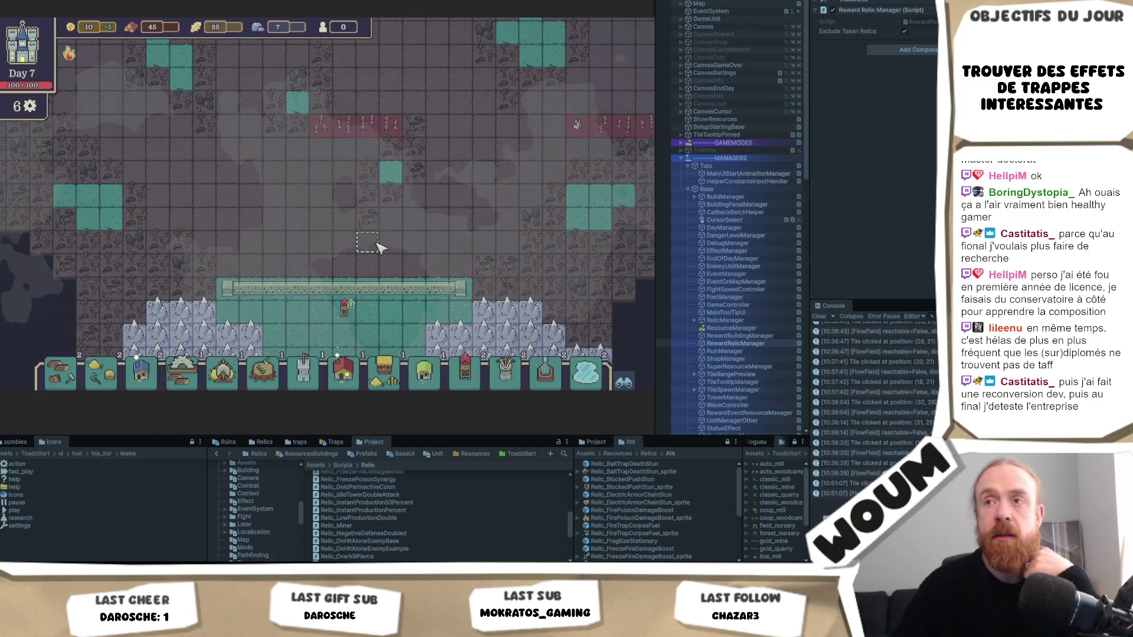
drag(264, 244, 280, 250)
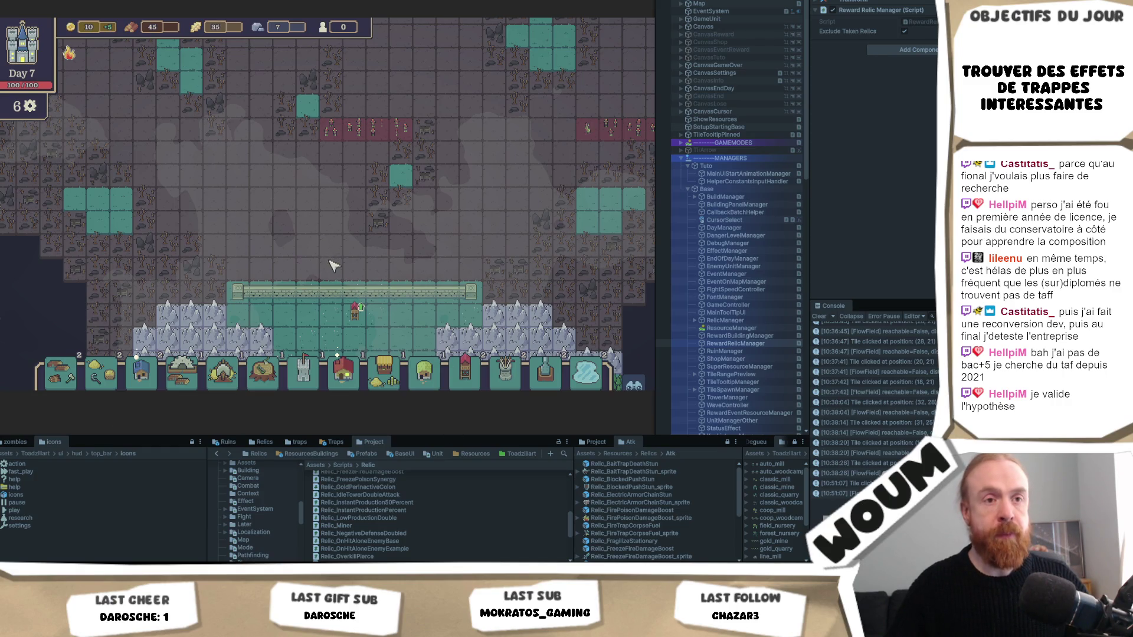
click(357, 319)
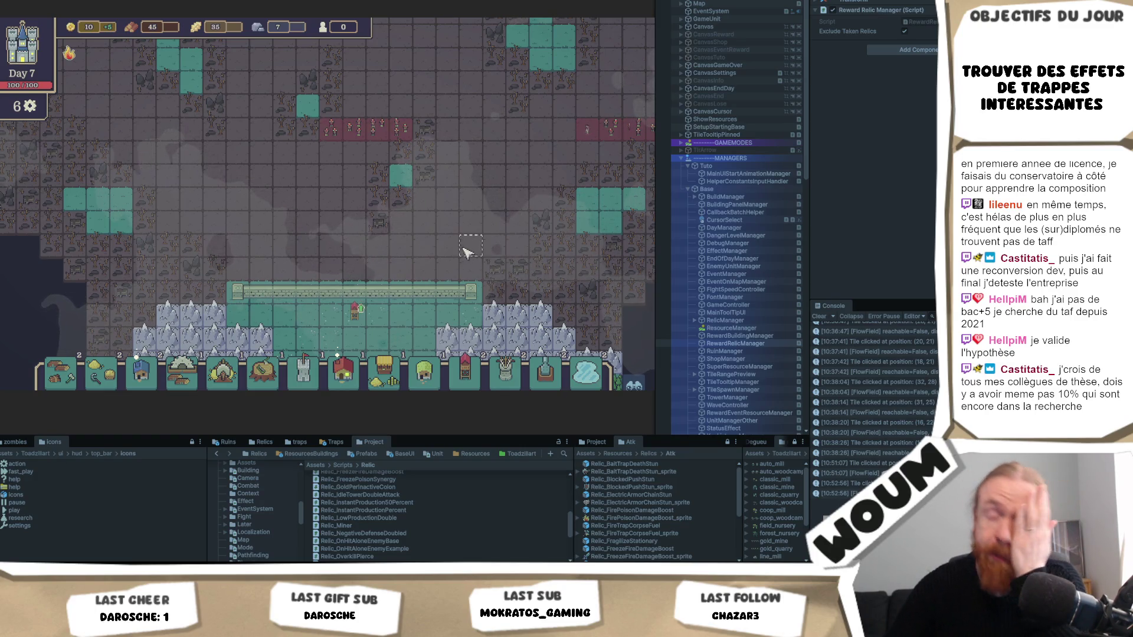
mouse_move(423, 299)
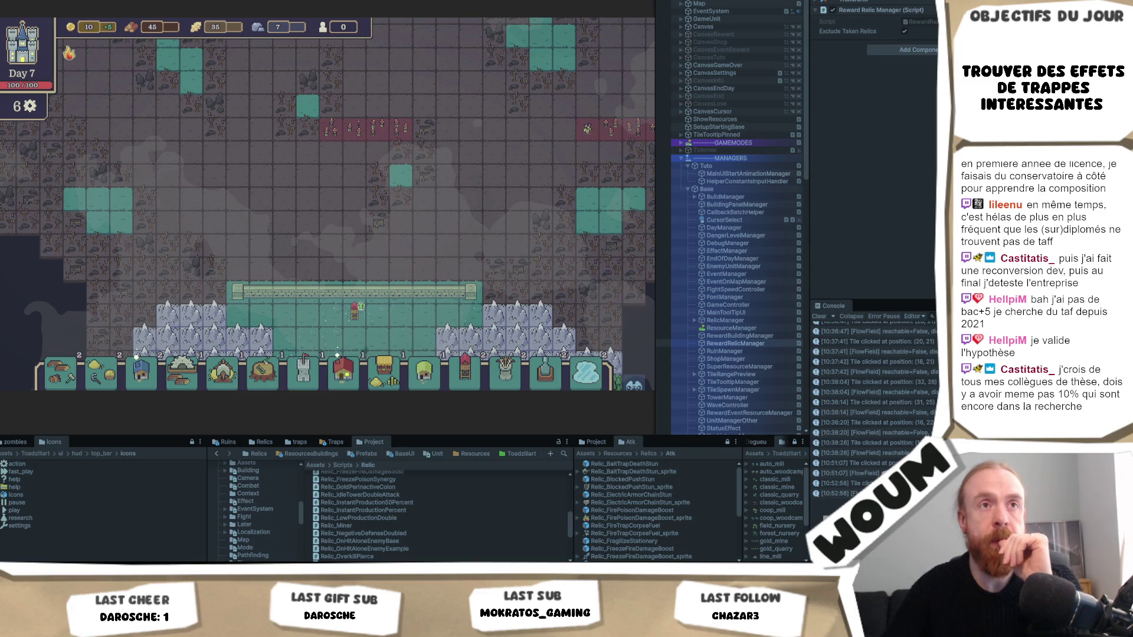
Select a board tile and trigger a new construction kit reward
click(495, 243)
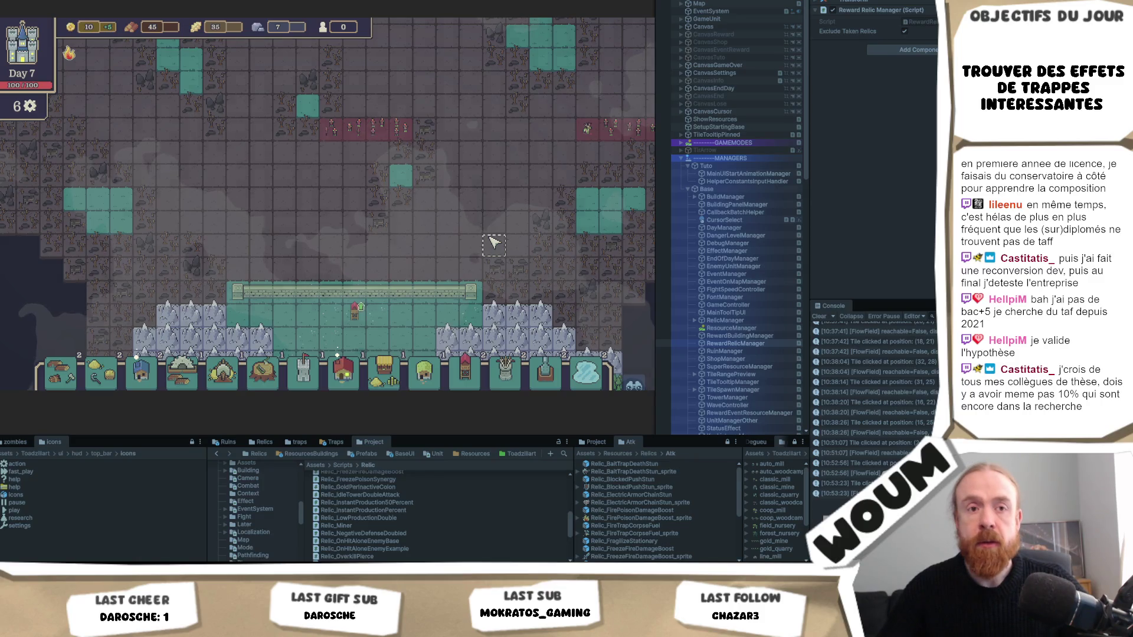
click(324, 279)
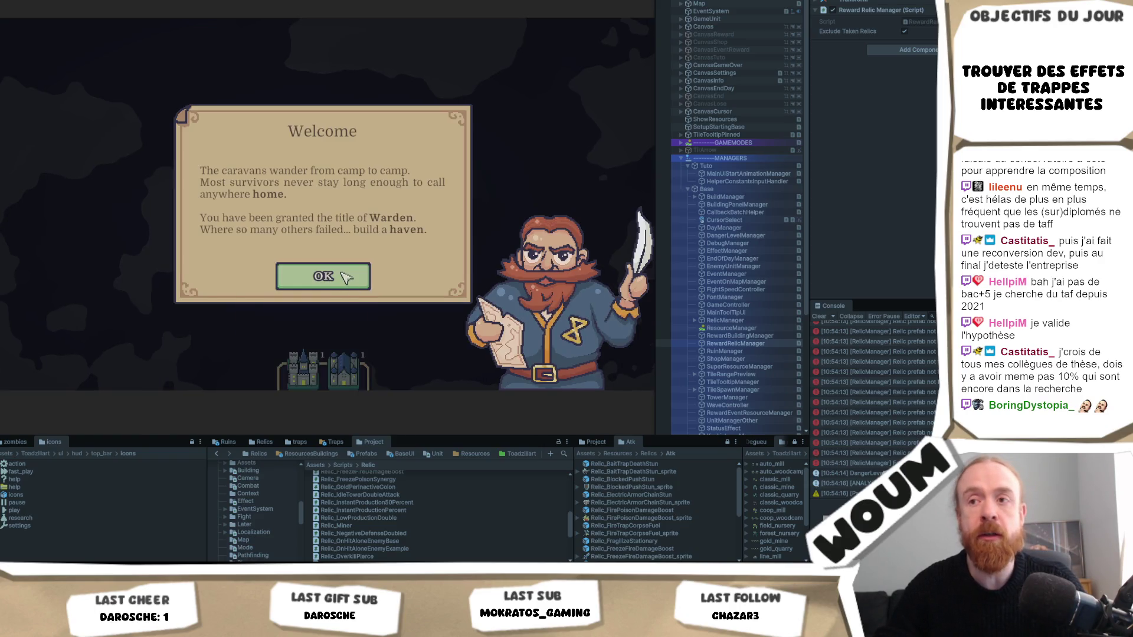
Close the Welcome dialog on the restarted game
click(342, 274)
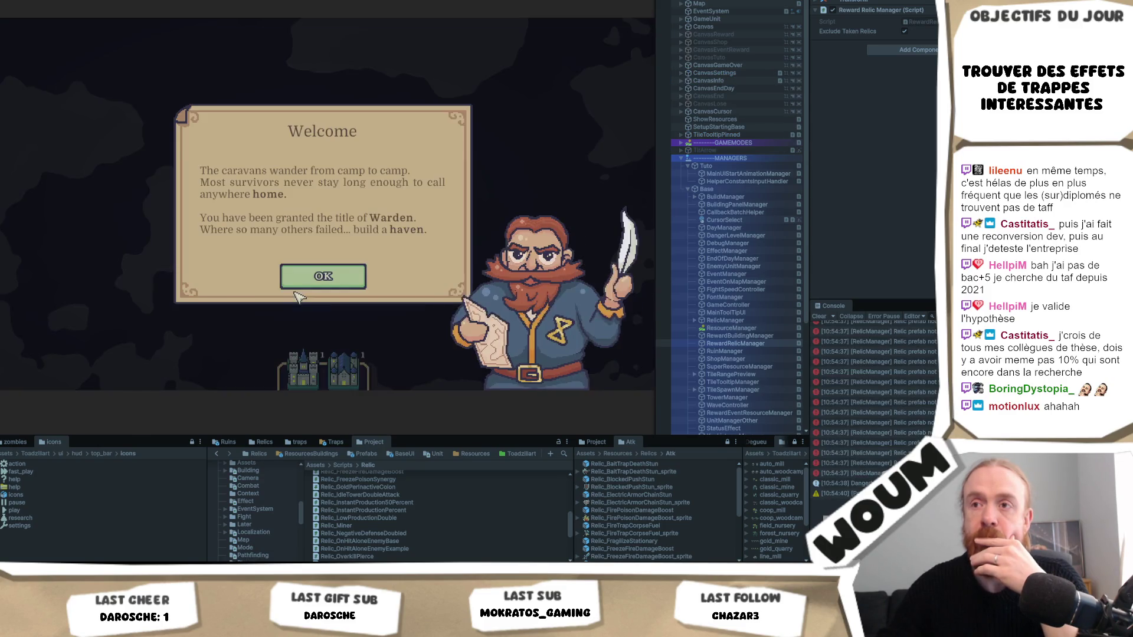
Close the Welcome intro and set the town centre as the first green tile on the fogged map
click(350, 277)
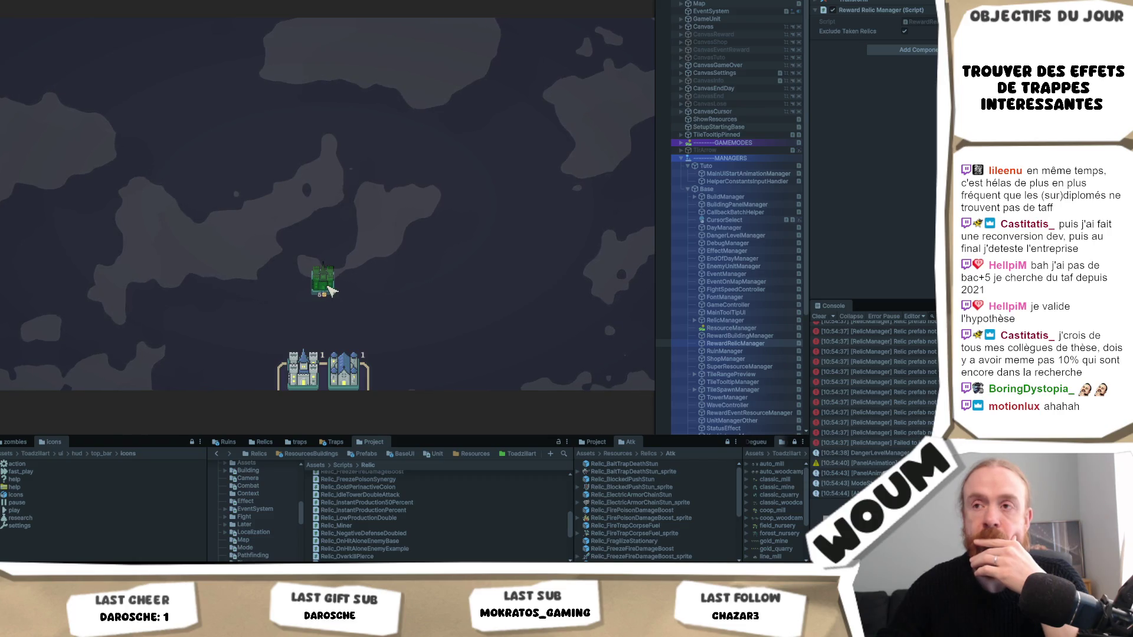
click(327, 292)
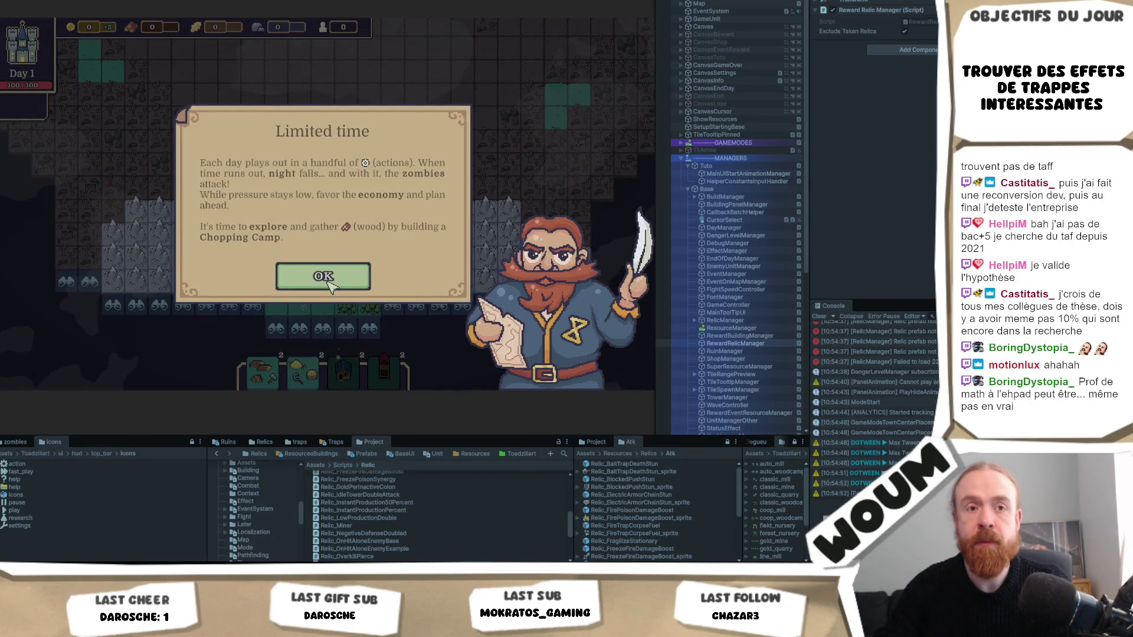
Dismiss the Limited time tip, place the first building on a forest tile, and reveal two neighbouring tiles
click(328, 283)
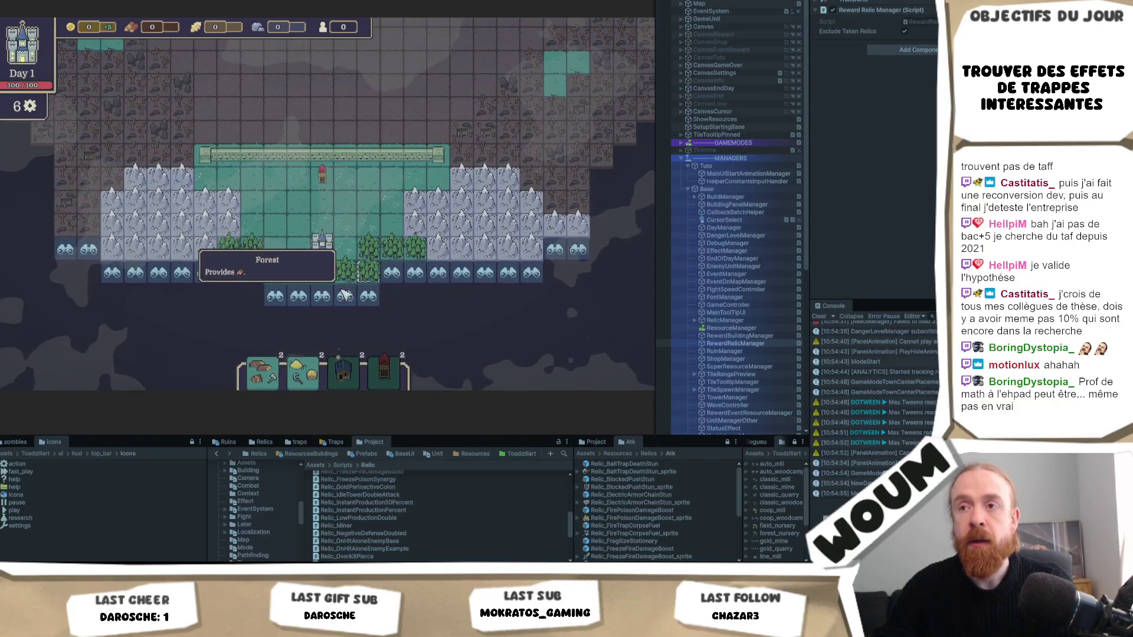
click(372, 280)
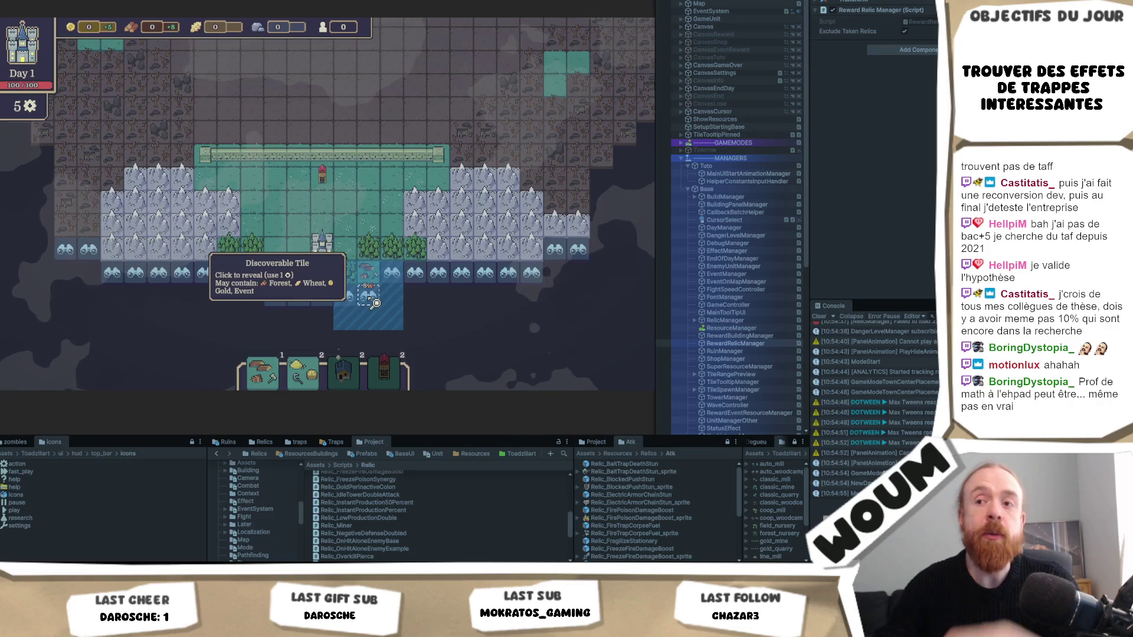
click(374, 302)
click(416, 298)
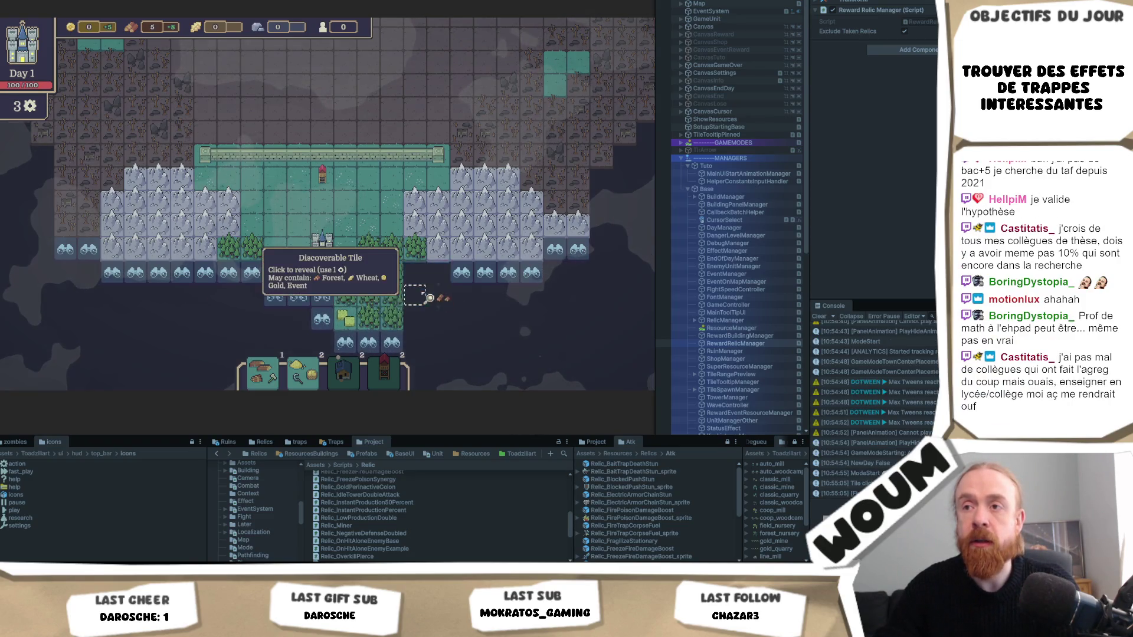
Place a Chopping Camp and a Harvest Camp, reveal the tile group below, and end Day 1
mouse_move(262, 373)
mouse_down()
mouse_move(330, 277)
mouse_move(383, 260)
mouse_up()
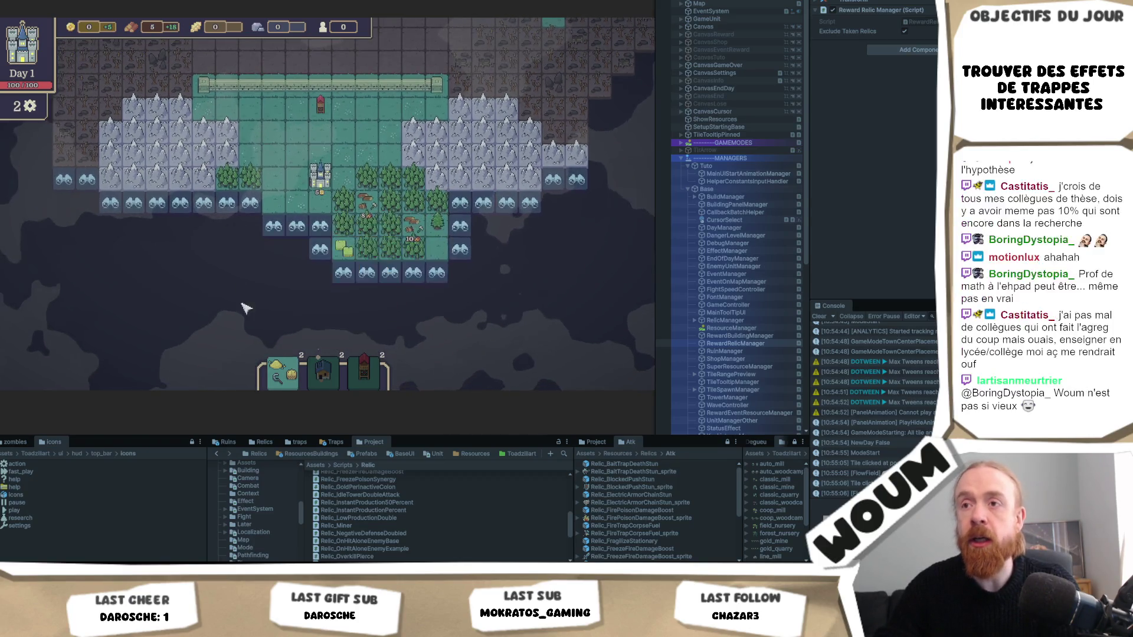
click(362, 283)
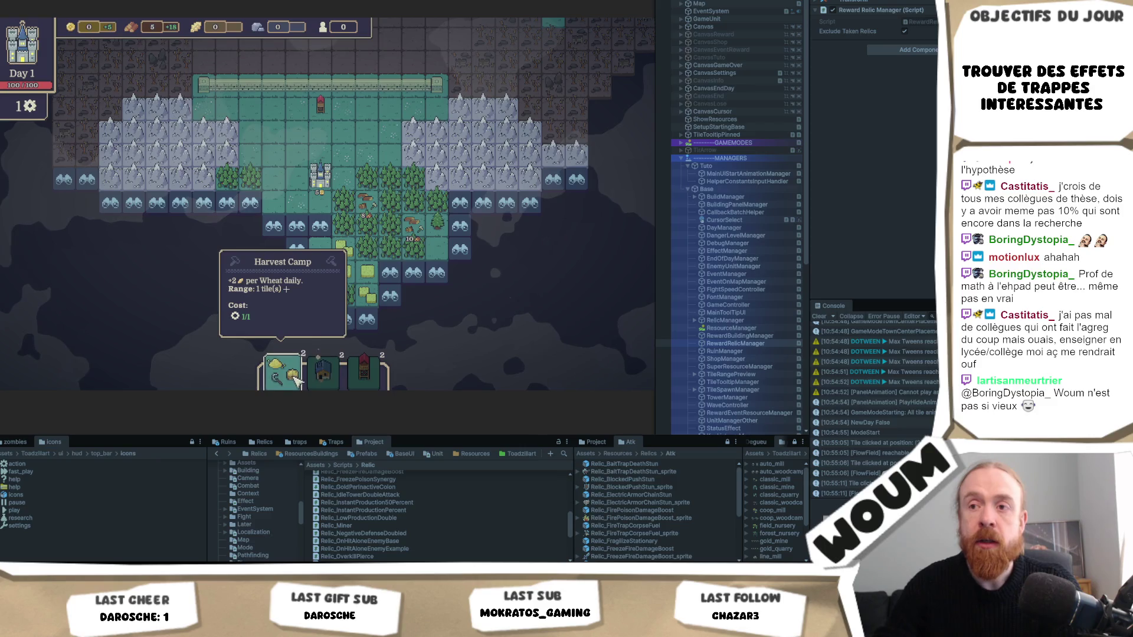
click(369, 274)
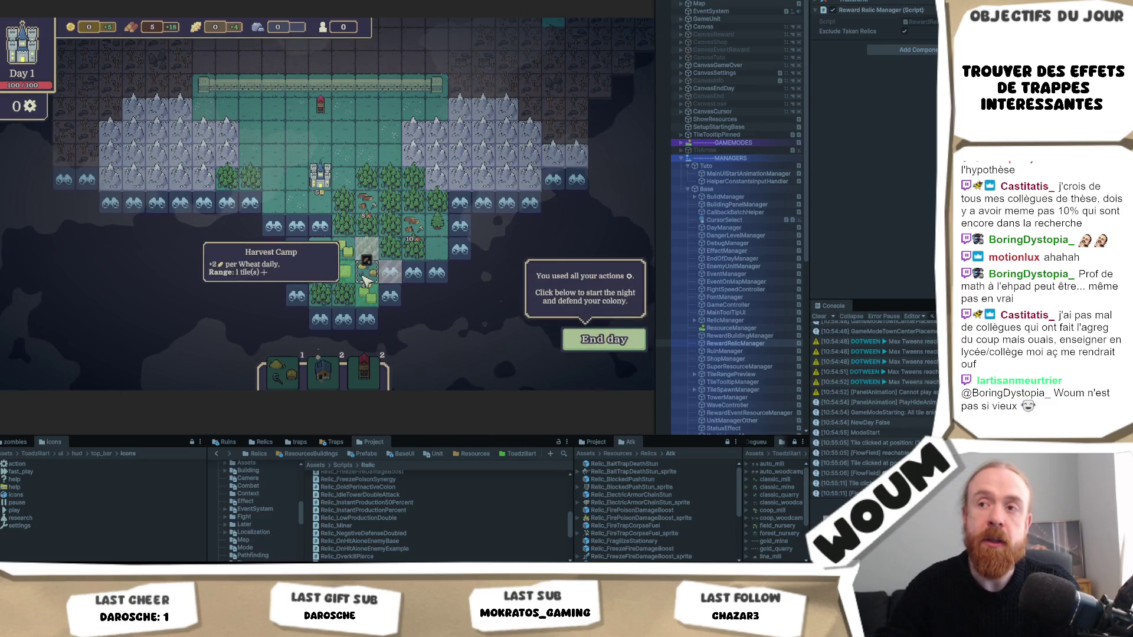
click(584, 343)
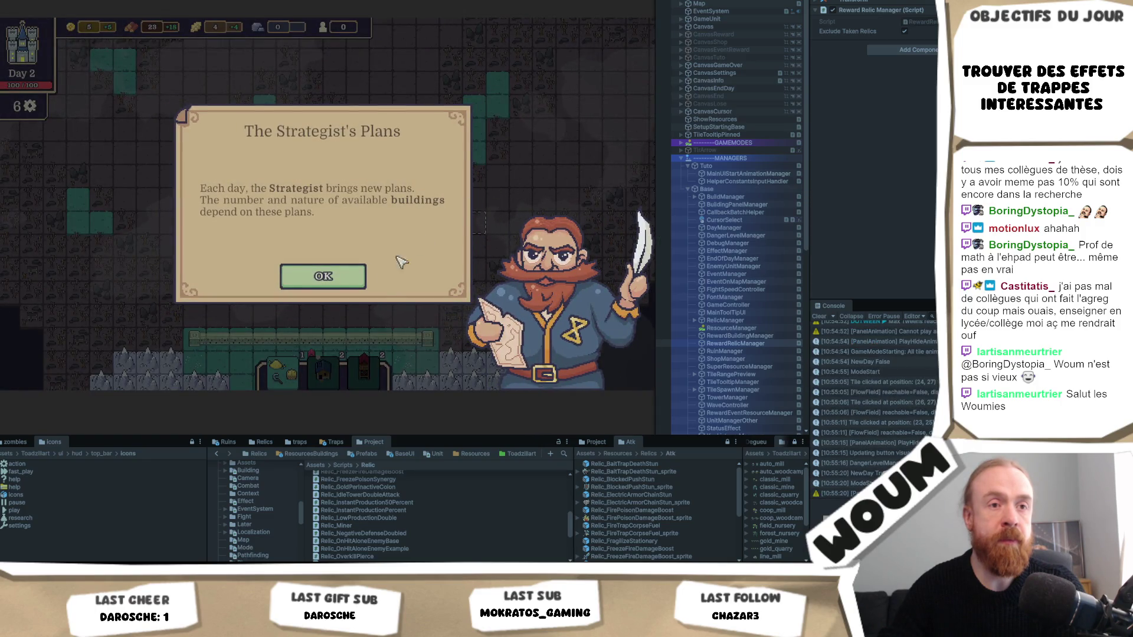
Take the Automatic Chopping kit and place a building beside the castle
click(357, 279)
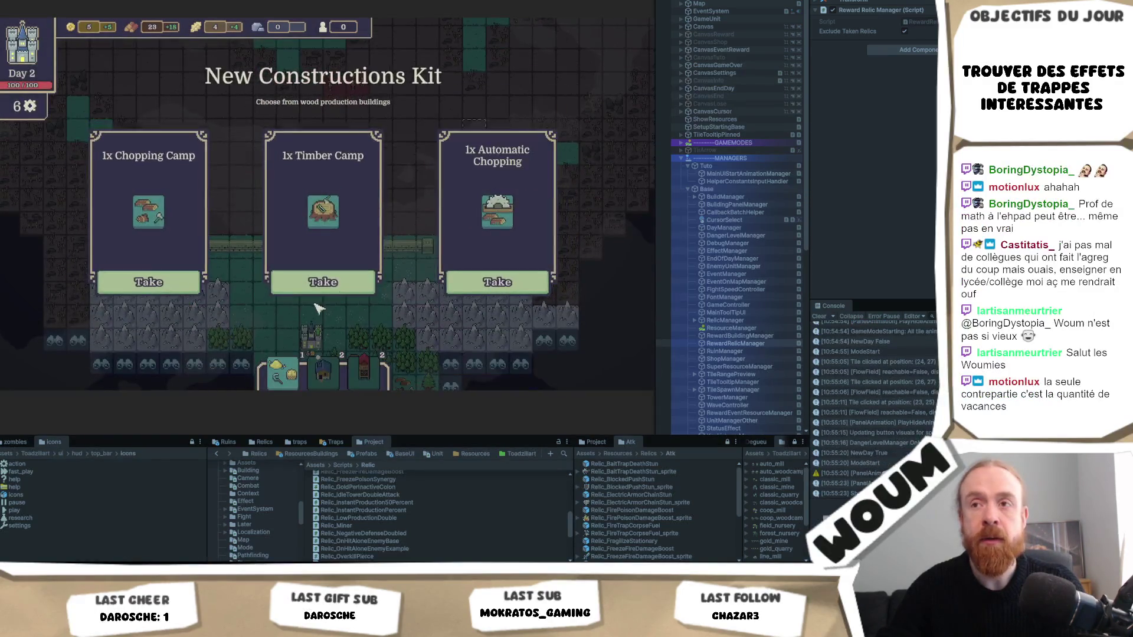
click(497, 284)
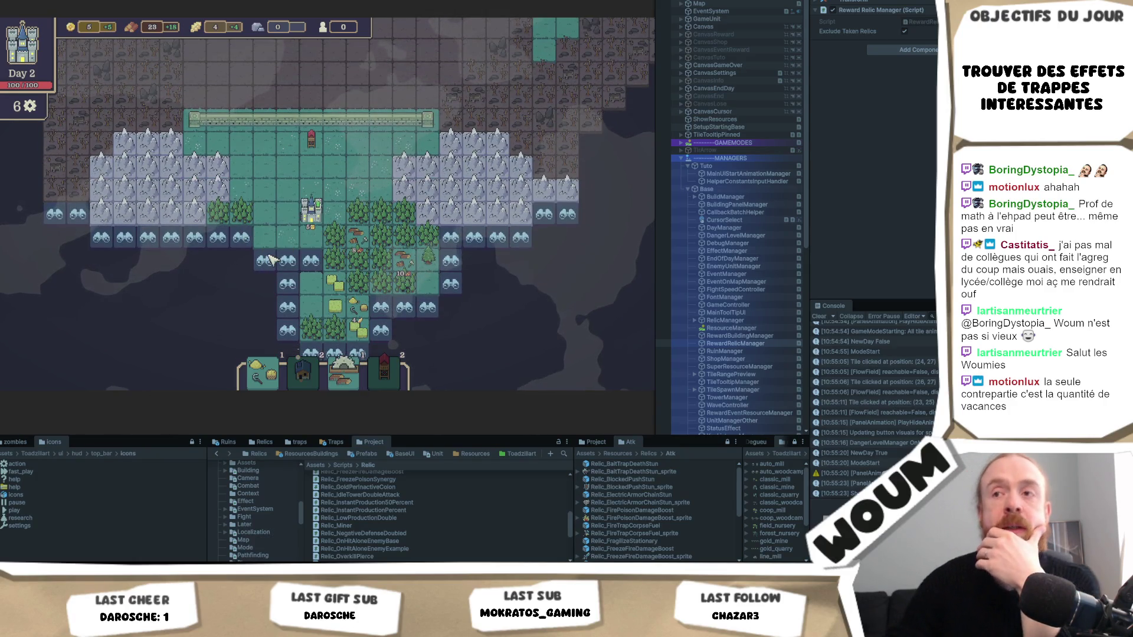
click(298, 237)
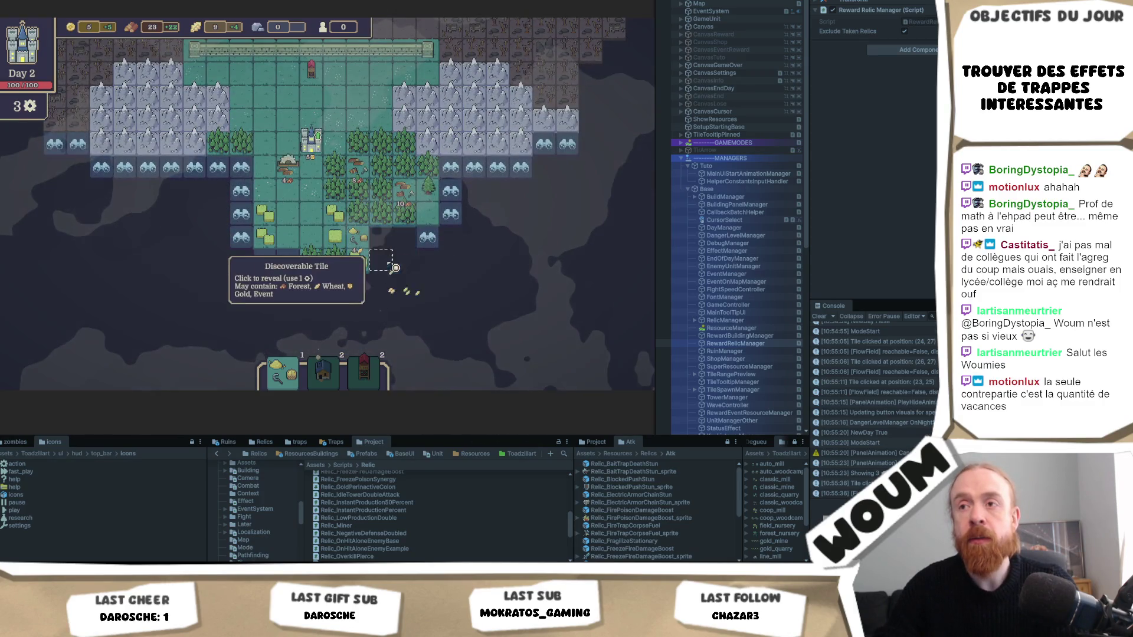
Explore the remaining discoverable tiles, build a wheat field, and end Day 2
click(405, 261)
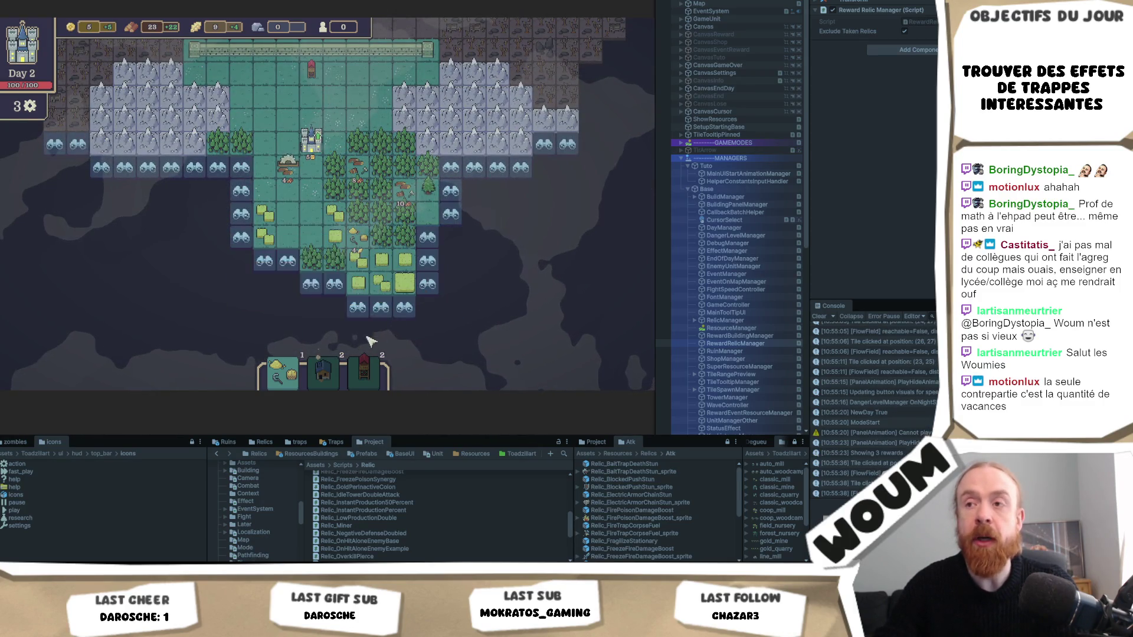
click(399, 288)
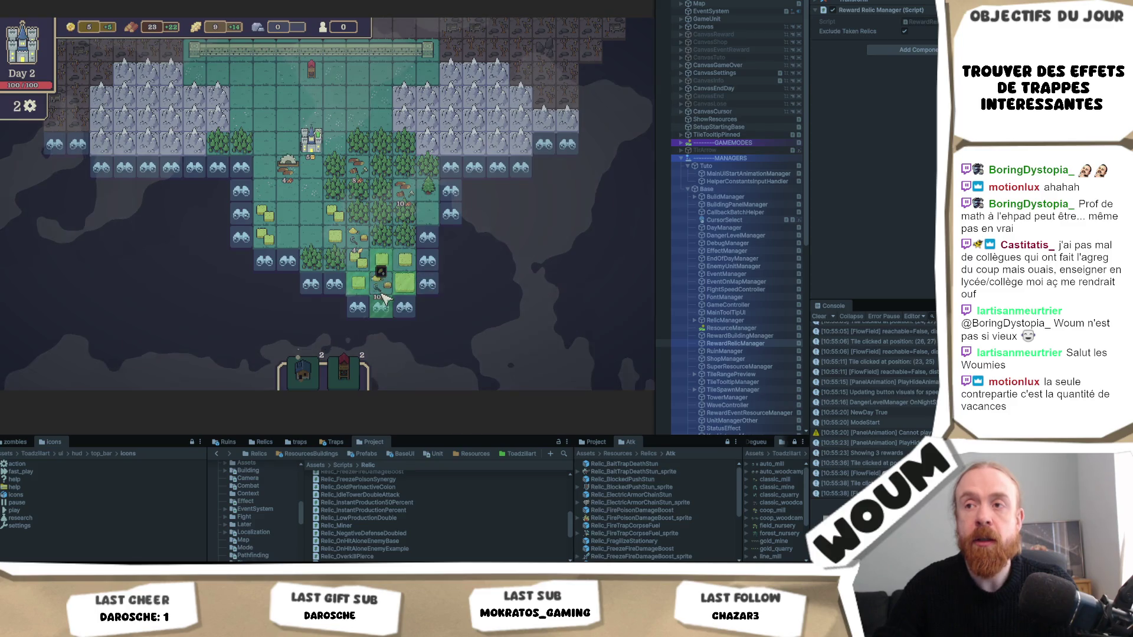
click(433, 270)
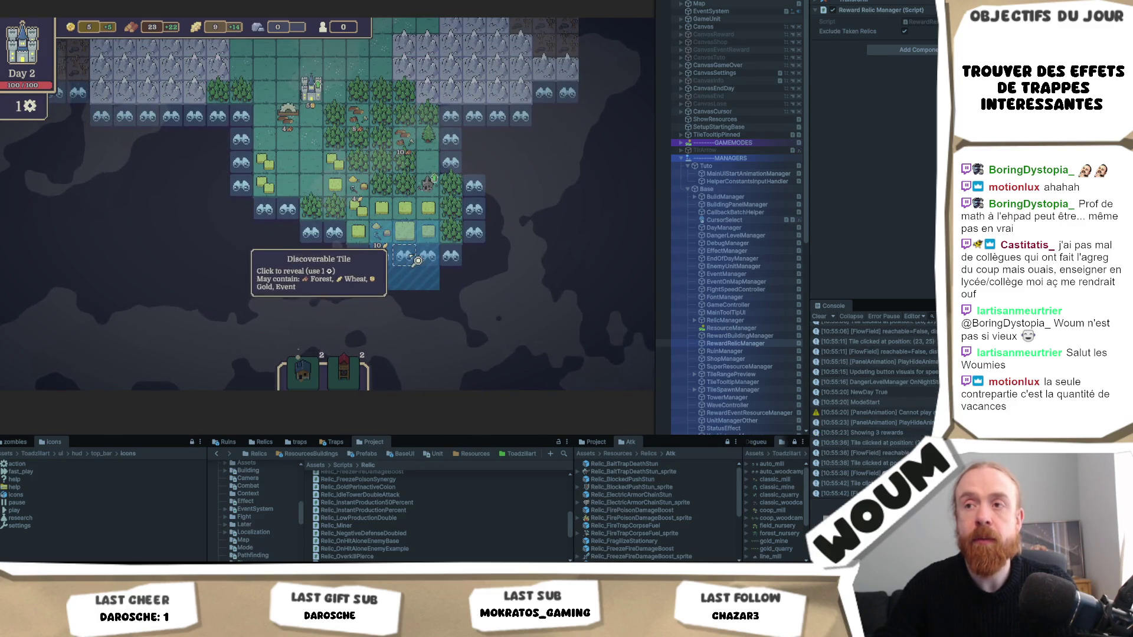
click(415, 266)
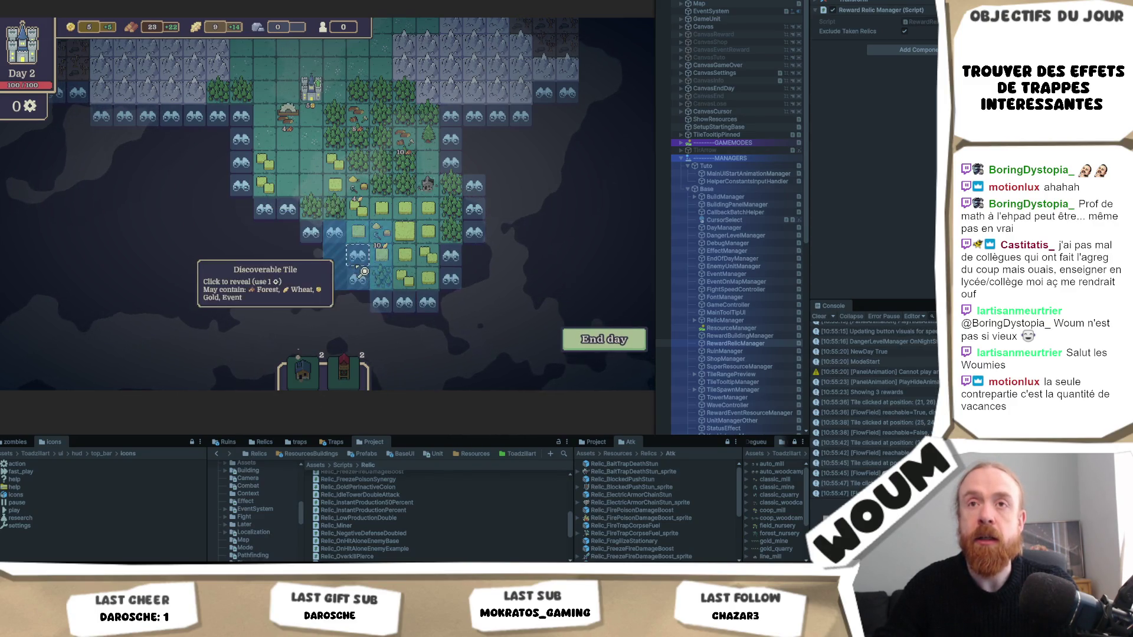
click(573, 339)
click(573, 339)
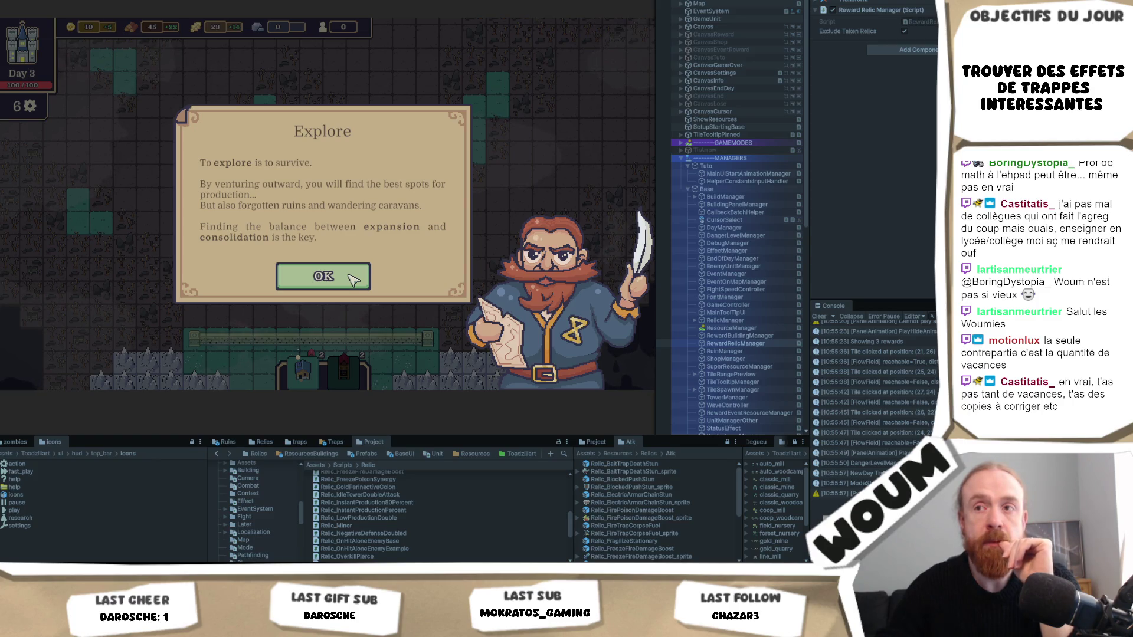
Take the Automatic Wind Mill kit and build the windmill on the map
click(352, 279)
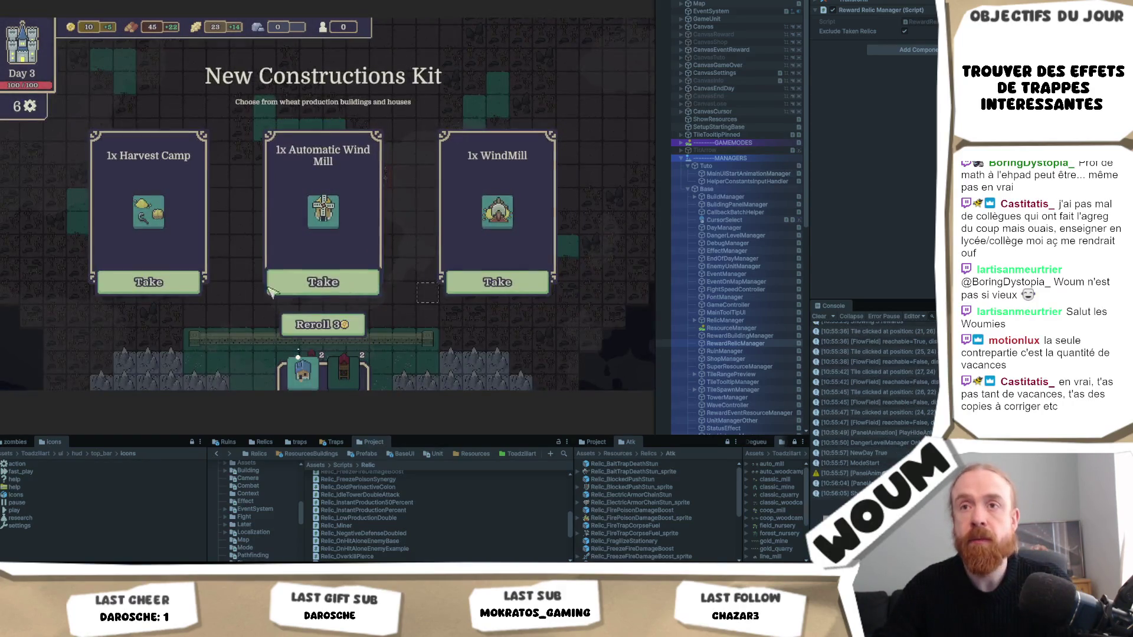
click(334, 284)
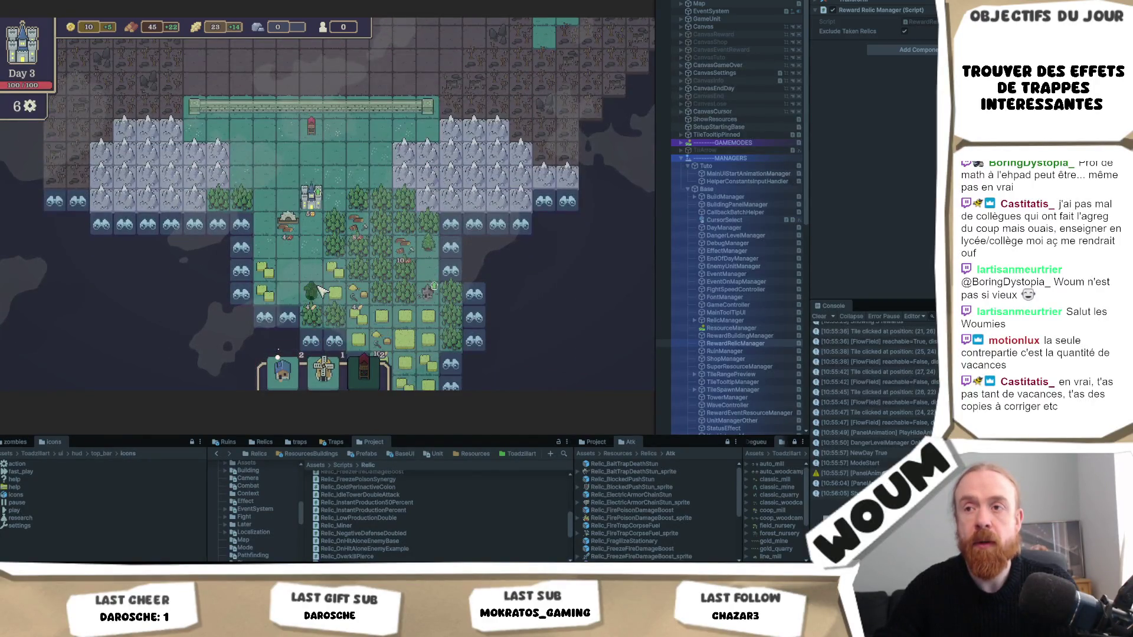
click(321, 292)
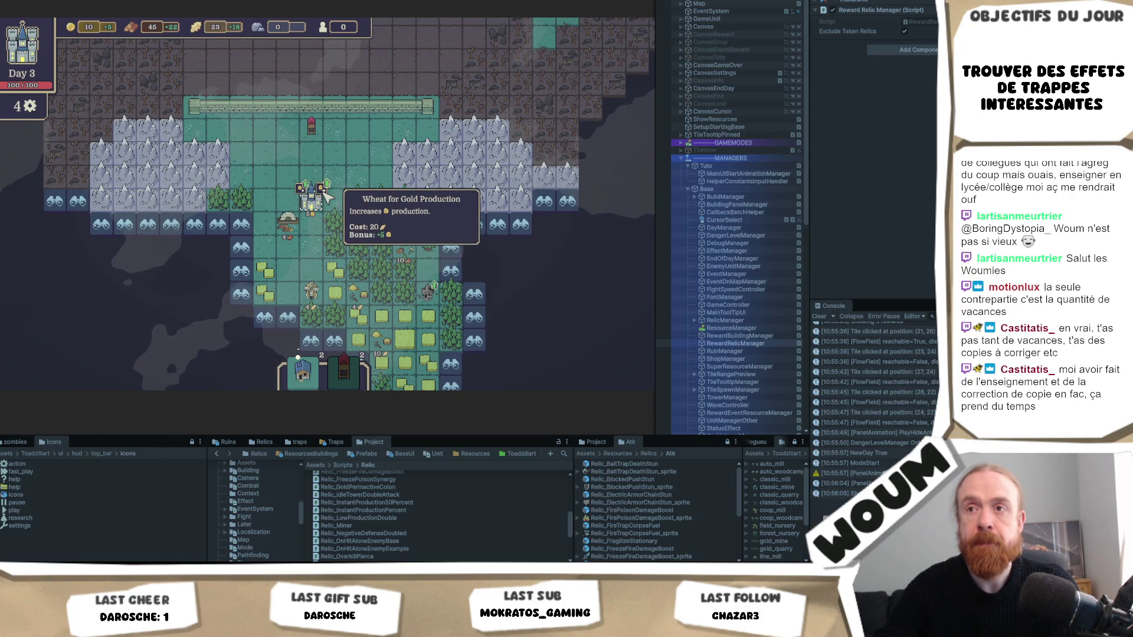
Buy Wheat for Gold Production and the other castle upgrade, build a house, and end Day 3
click(324, 193)
click(303, 190)
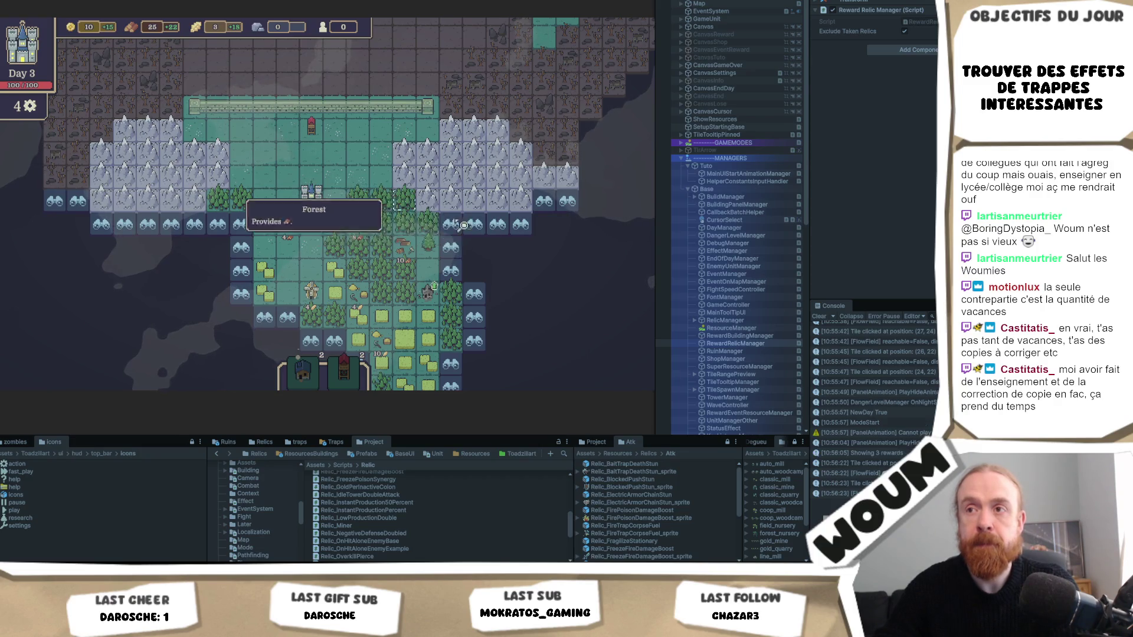
click(287, 221)
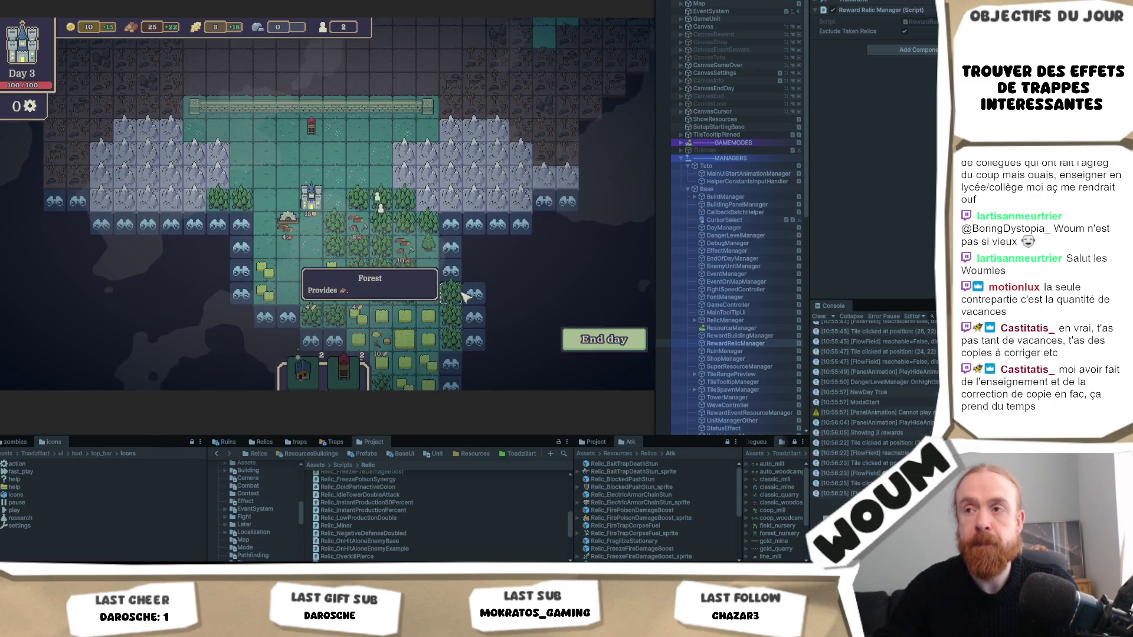
click(599, 335)
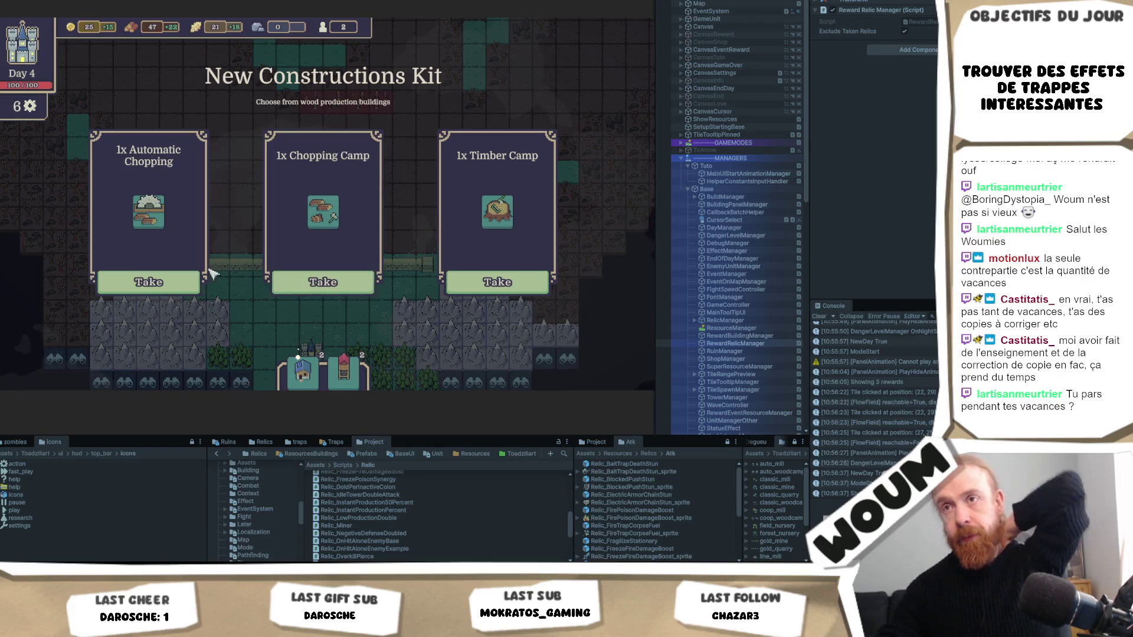
Take the Automatic Chopping and Gold Mine construction kits
click(184, 288)
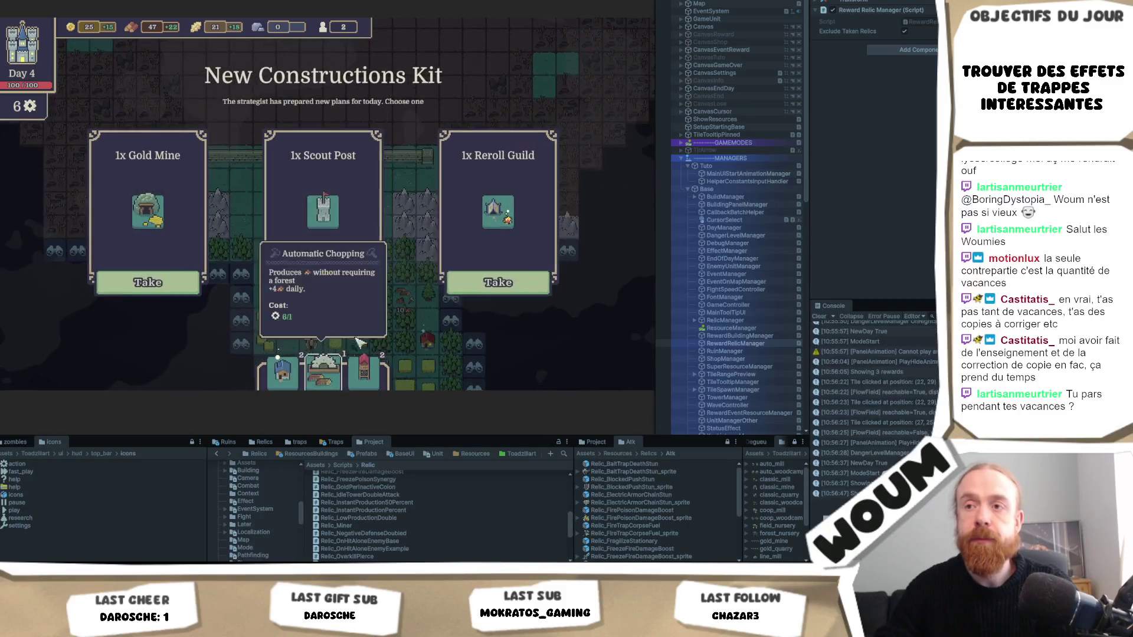
mouse_move(165, 201)
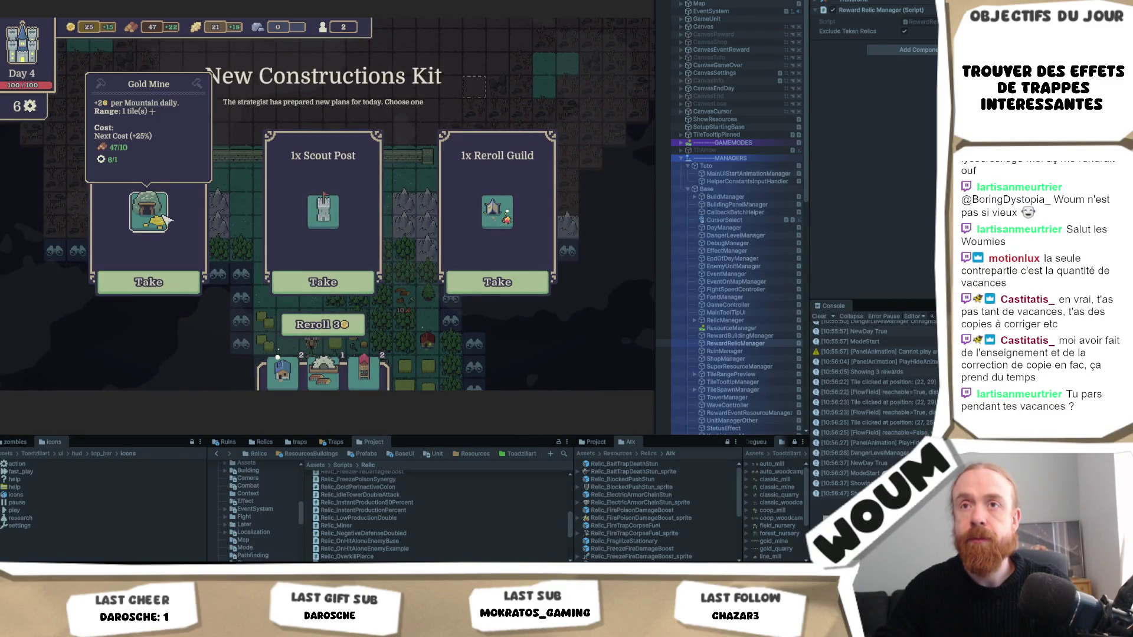
click(156, 283)
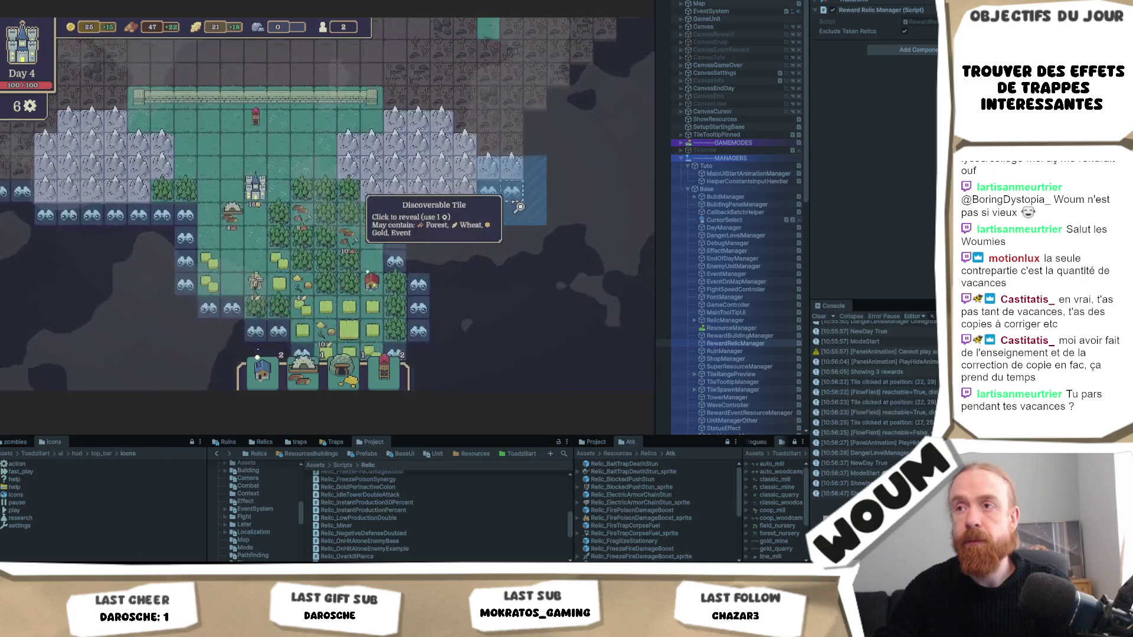
Reveal two discoverable tiles and answer the Noble Escort event with Guard The Caravan
click(524, 199)
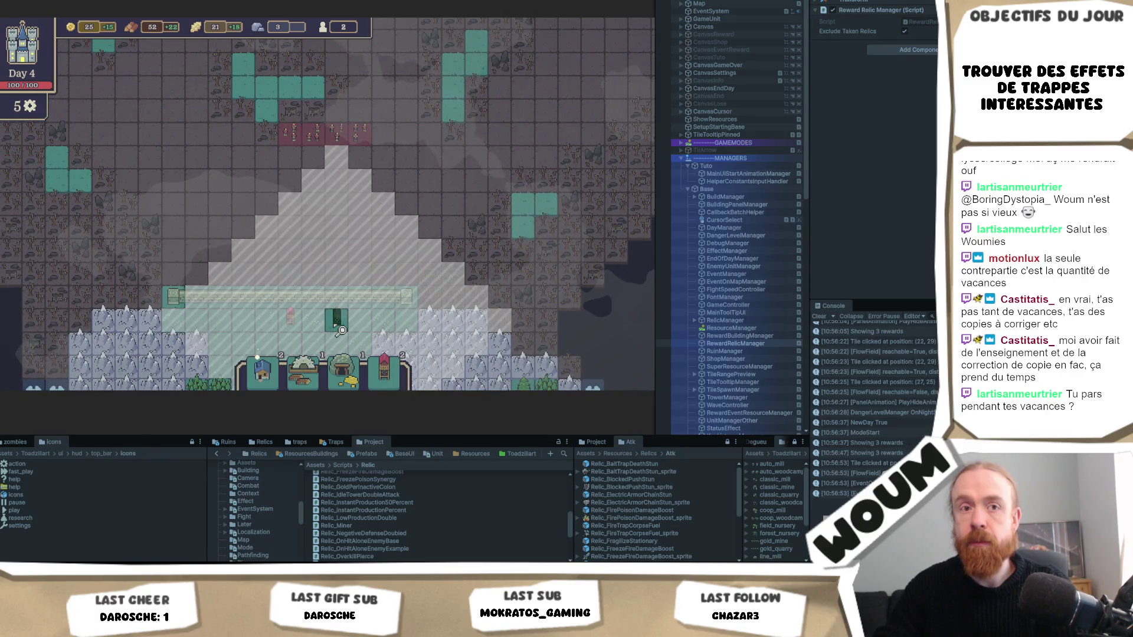
click(453, 253)
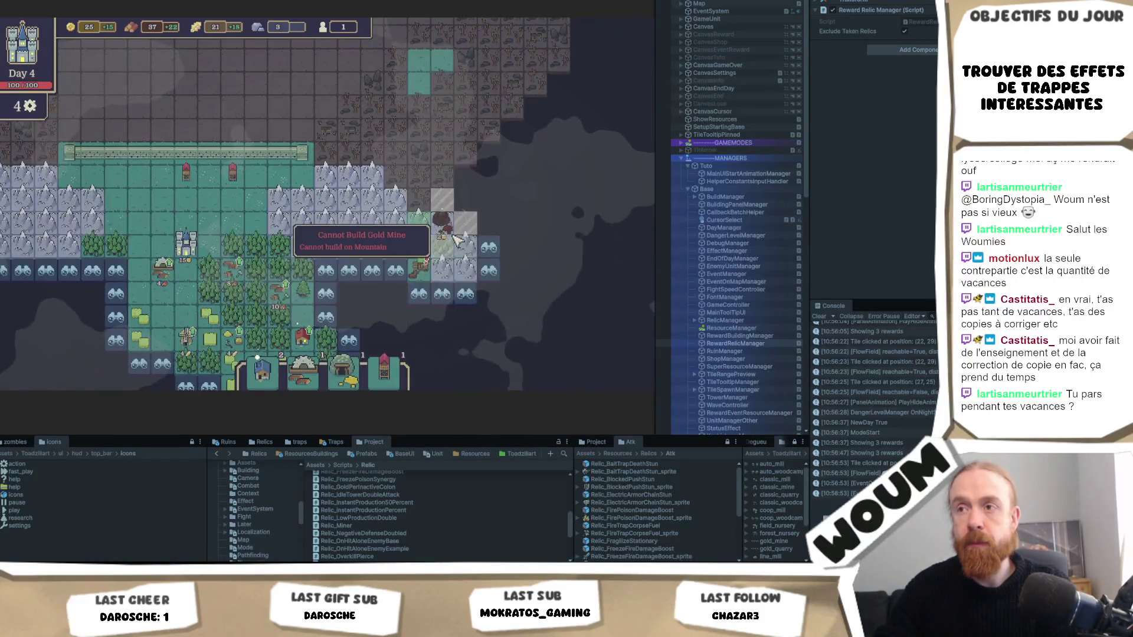
click(423, 272)
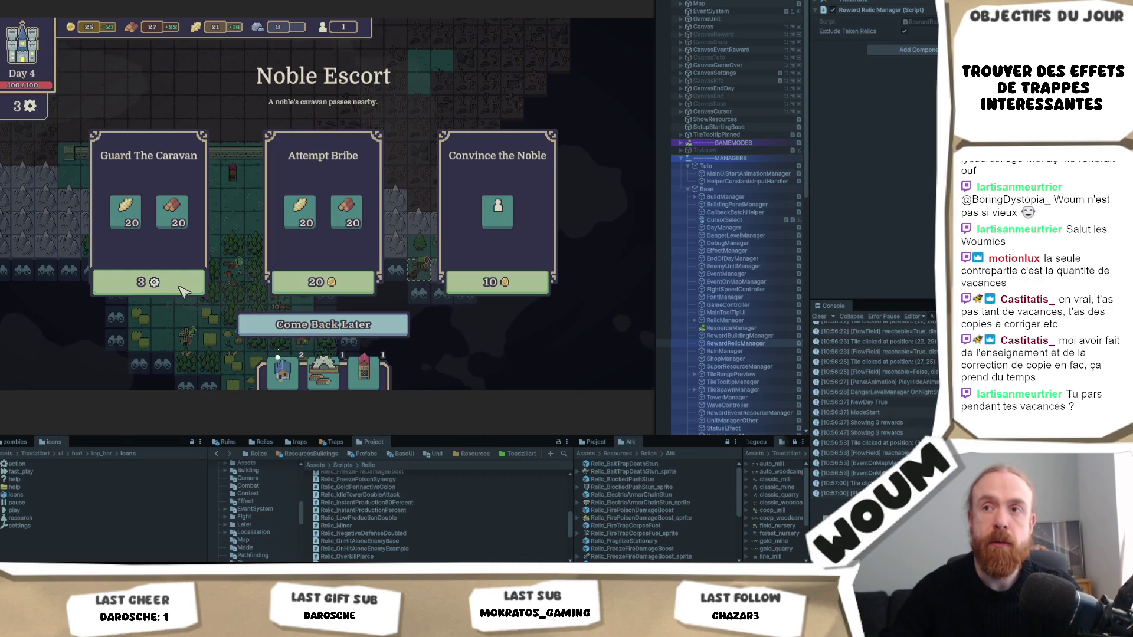
click(183, 290)
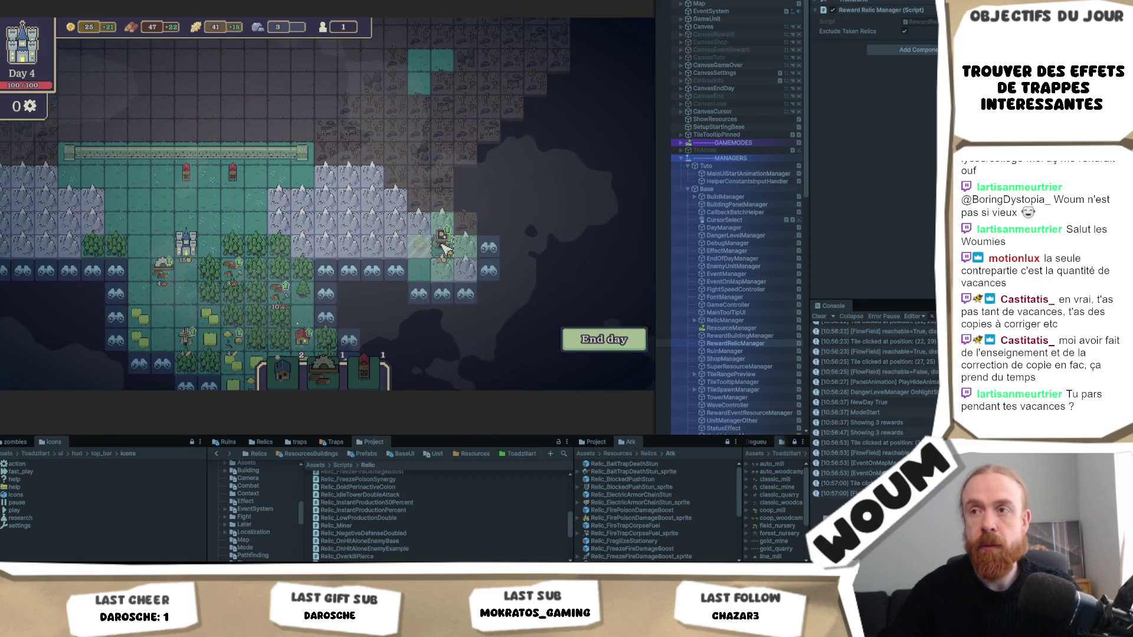
Buy the Increase Production upgrade for a building and end Day 4
key(a)
key(s)
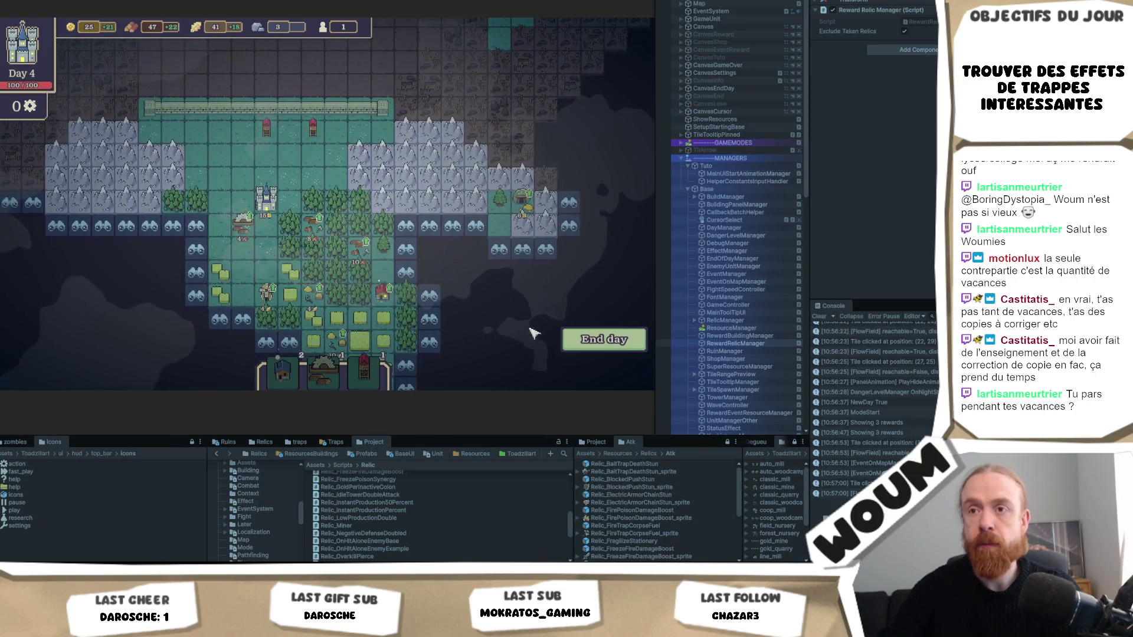
key(w)
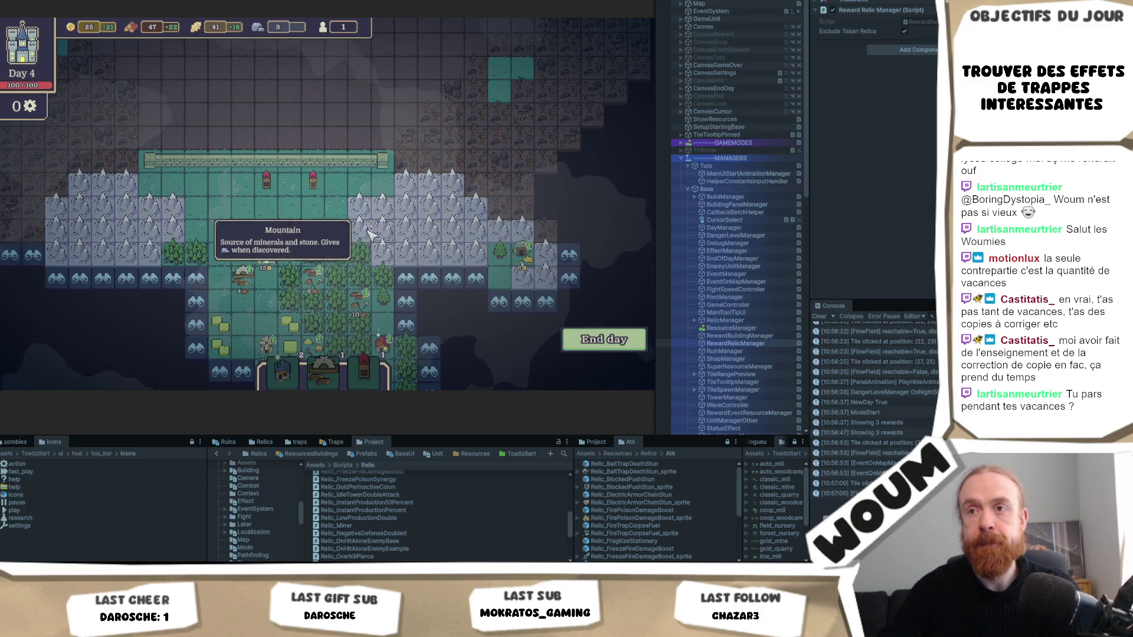
key(s)
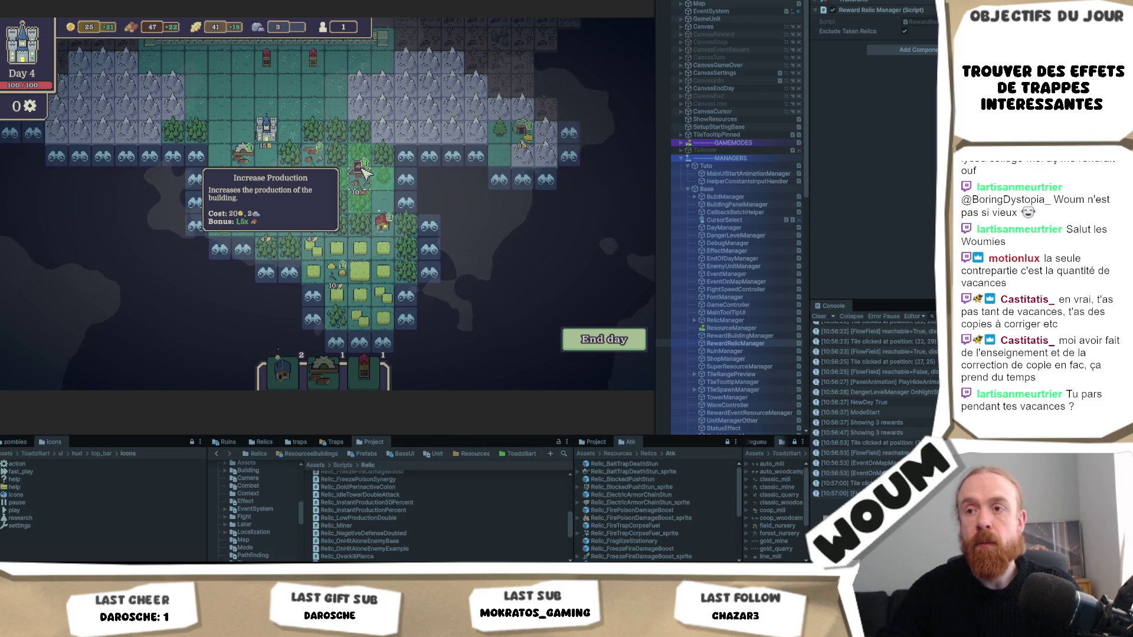
click(363, 171)
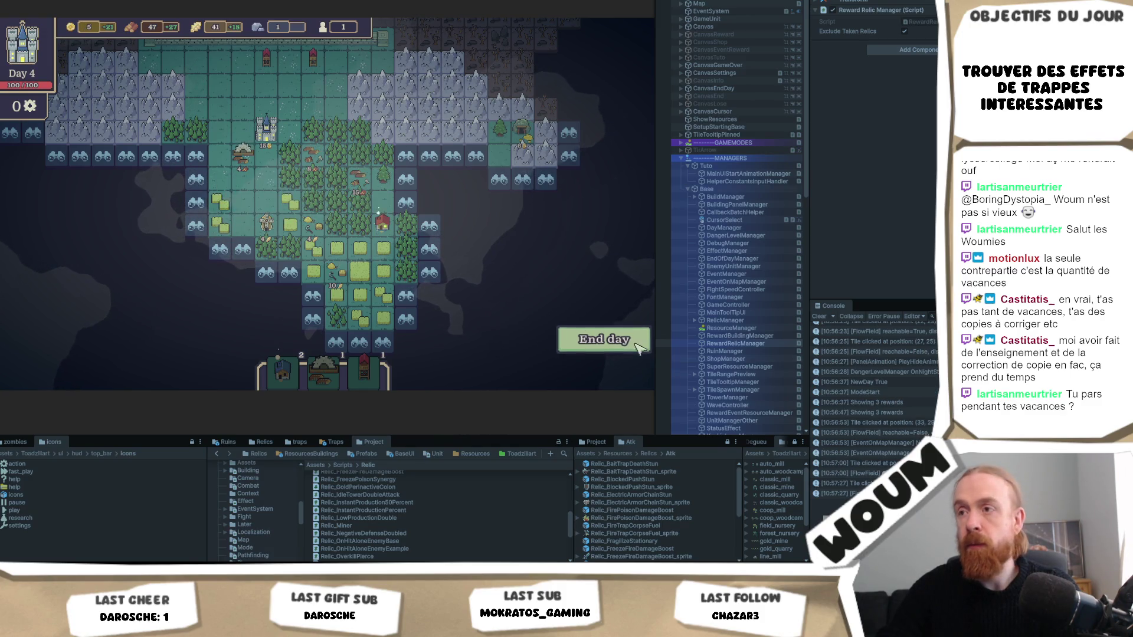
click(625, 352)
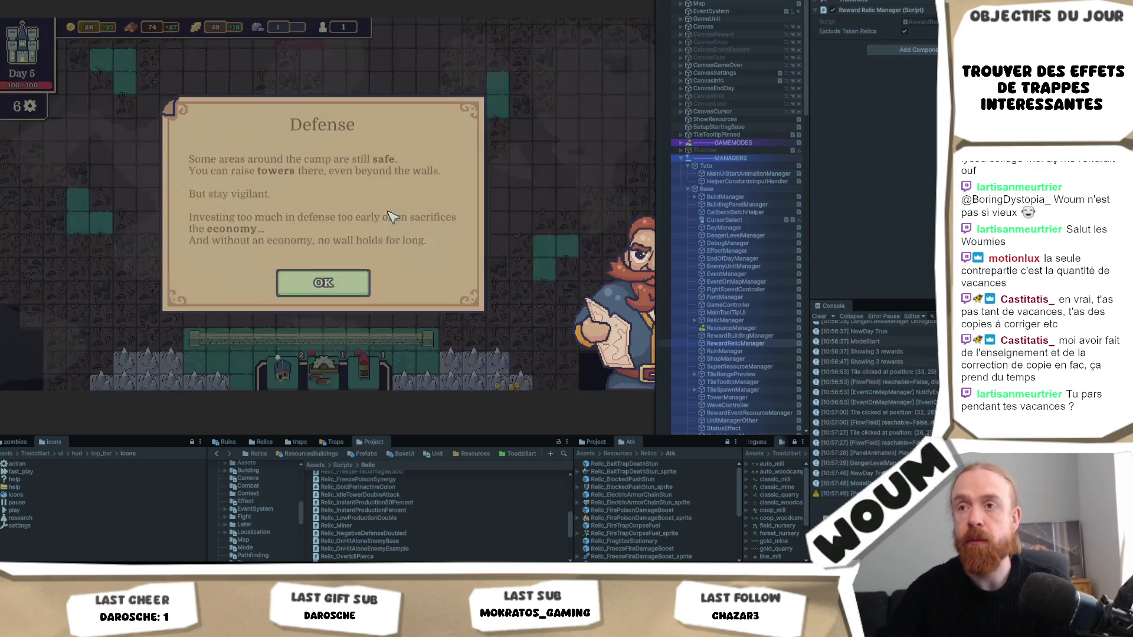
Dismiss the Defense tutorial and take the Ballista and Sylvan House construction kits
click(360, 278)
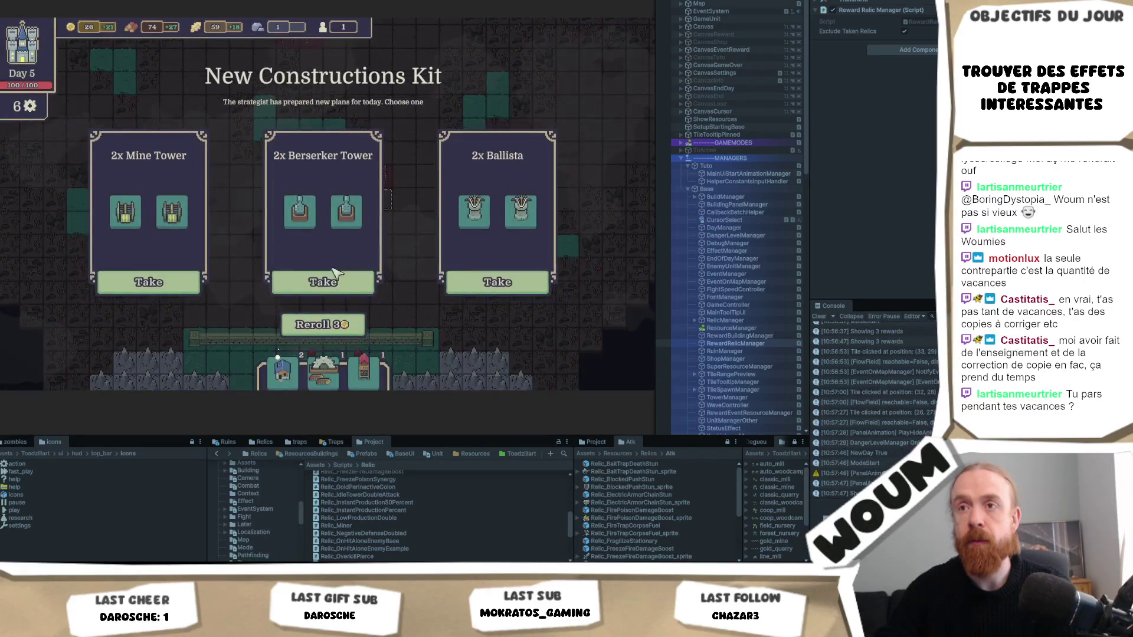
mouse_move(487, 233)
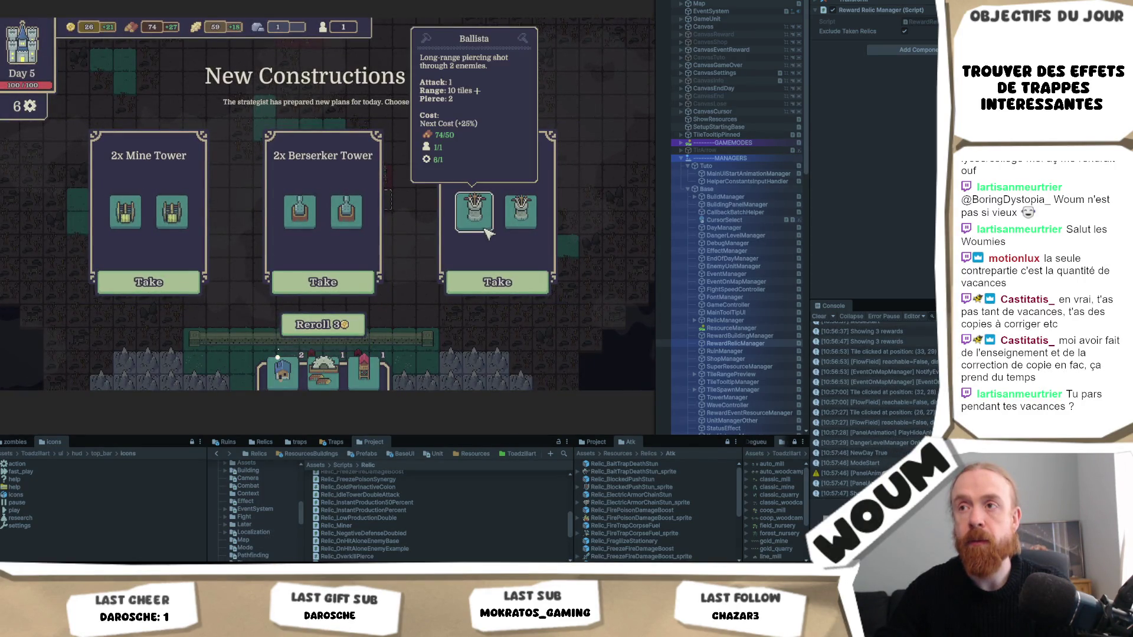
click(498, 282)
mouse_move(325, 229)
mouse_move(164, 234)
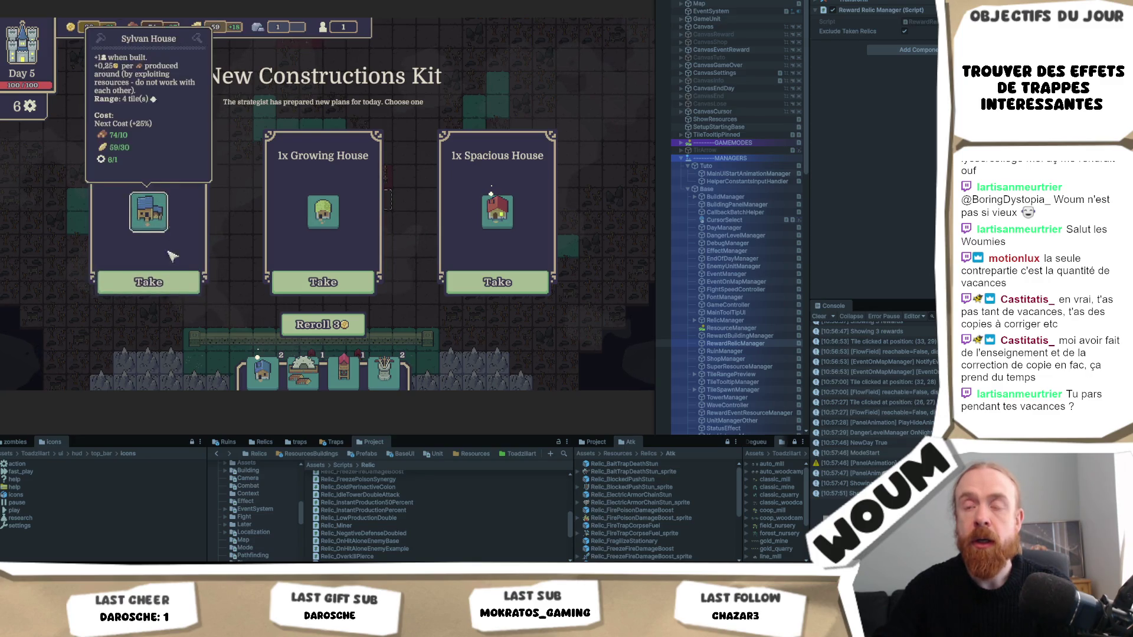
click(172, 282)
Place the Sylvan House and the Automatic Chopping building on the map
click(404, 371)
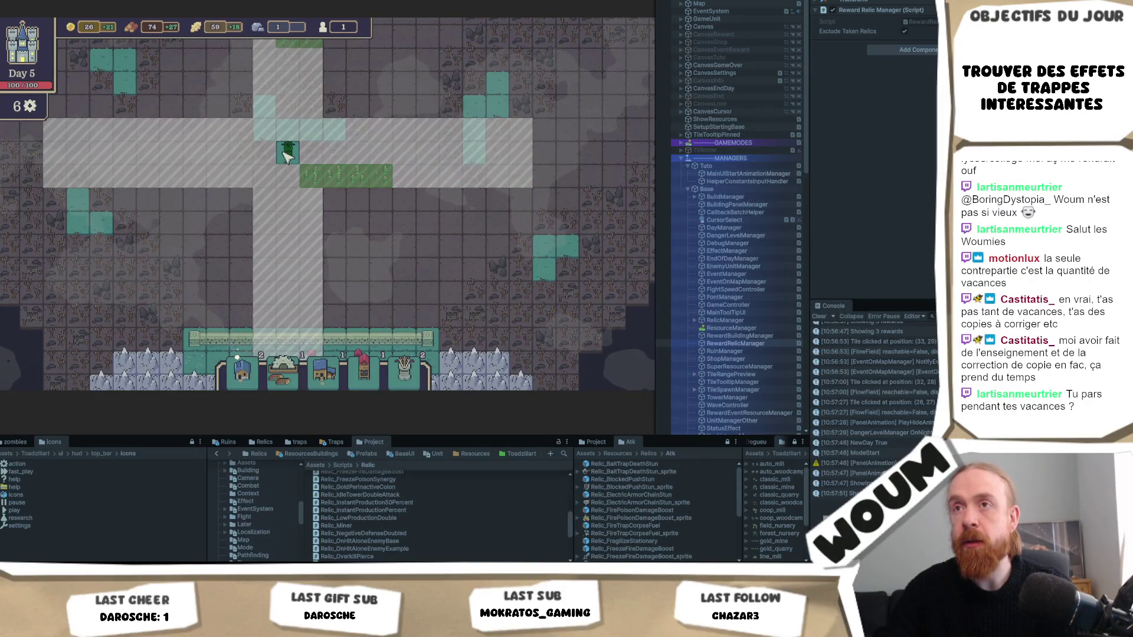
click(288, 154)
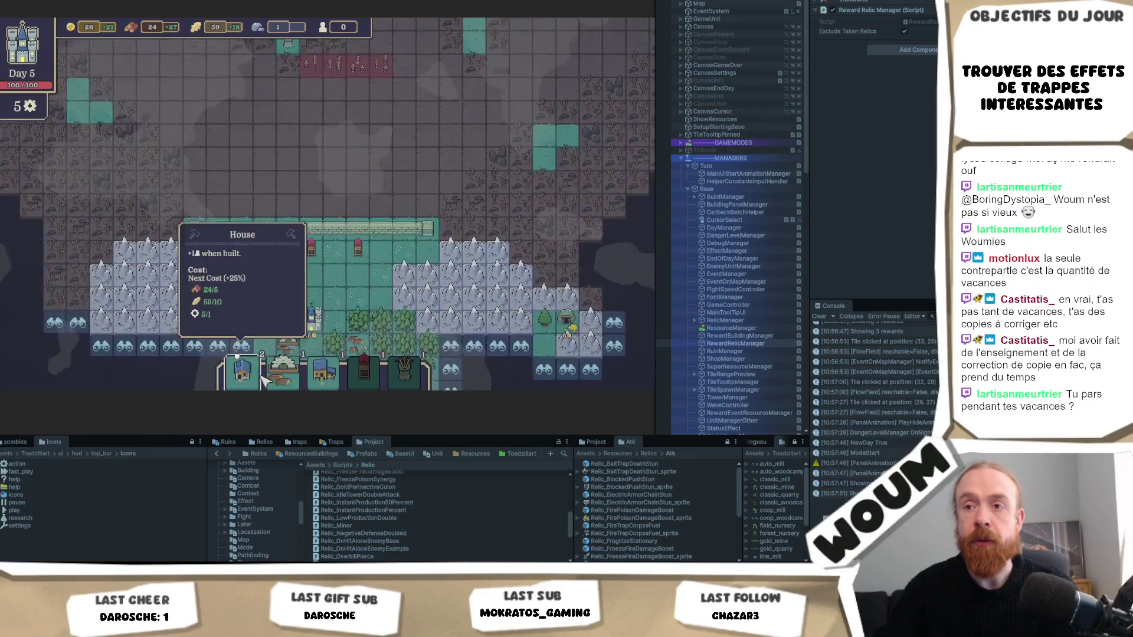
click(404, 370)
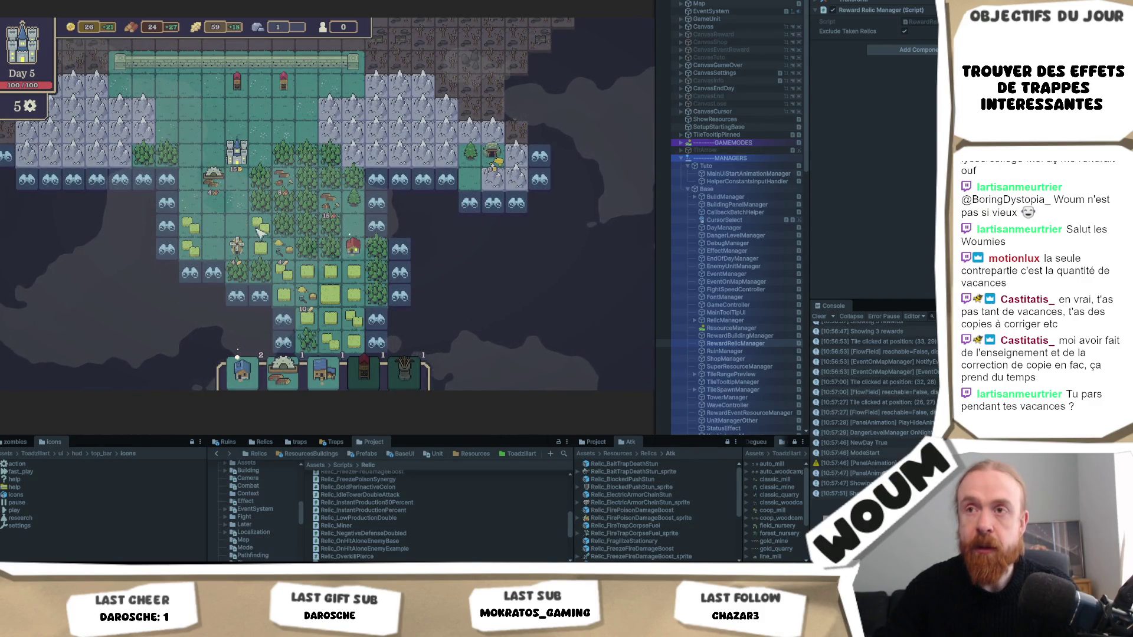
scroll(262, 230, up, 3)
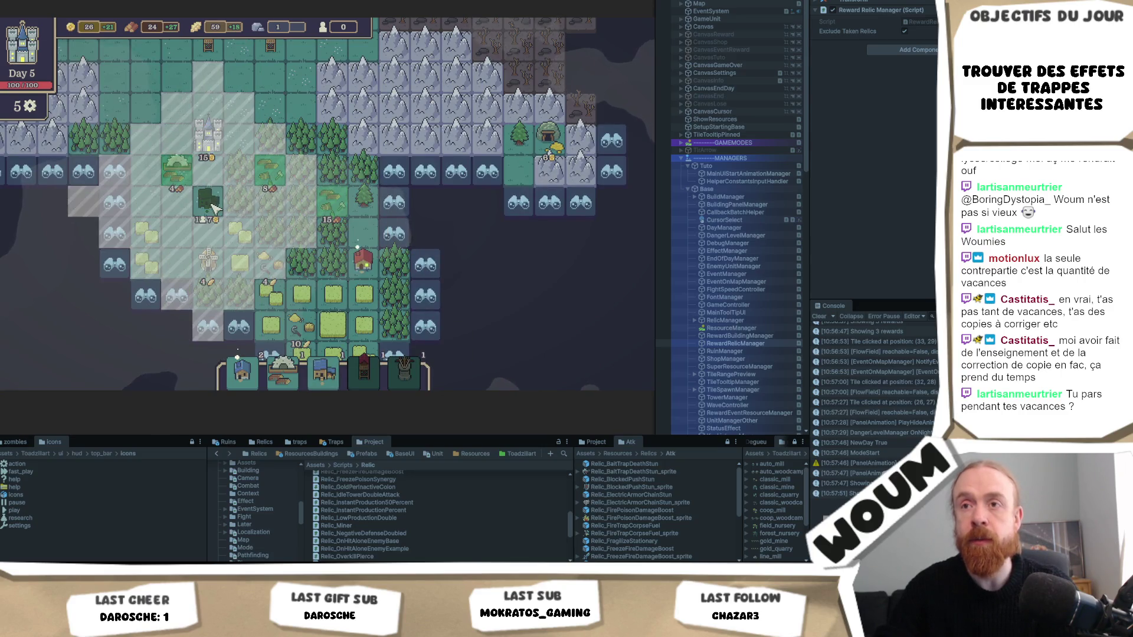
click(216, 208)
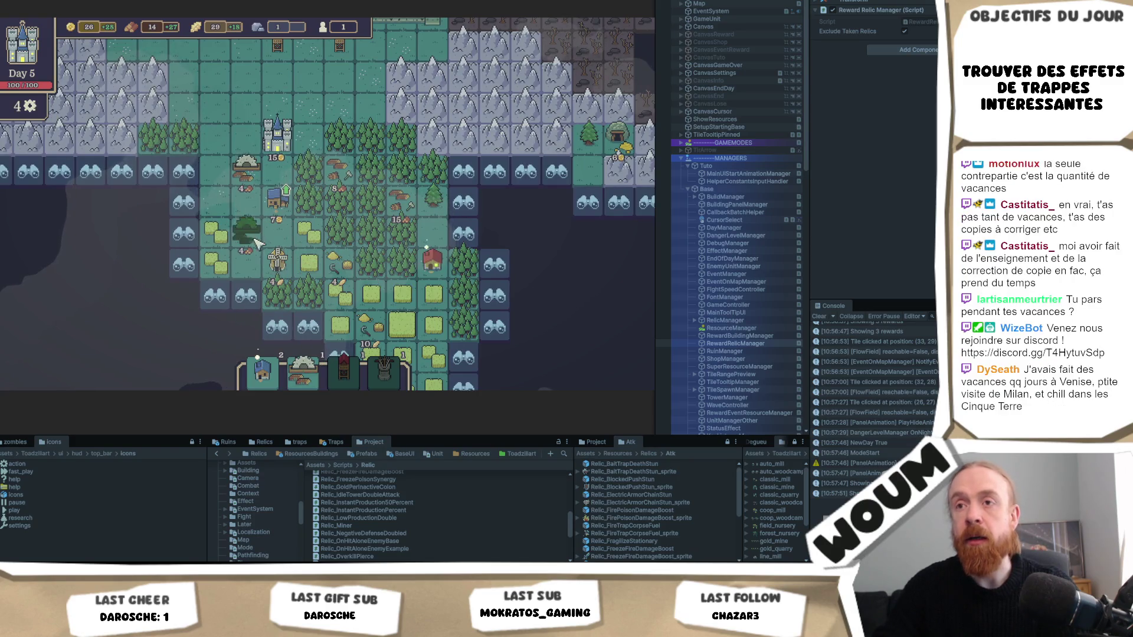
Place a forest piece near the base, reveal the three discoverable edge tiles, and end day 5
click(252, 238)
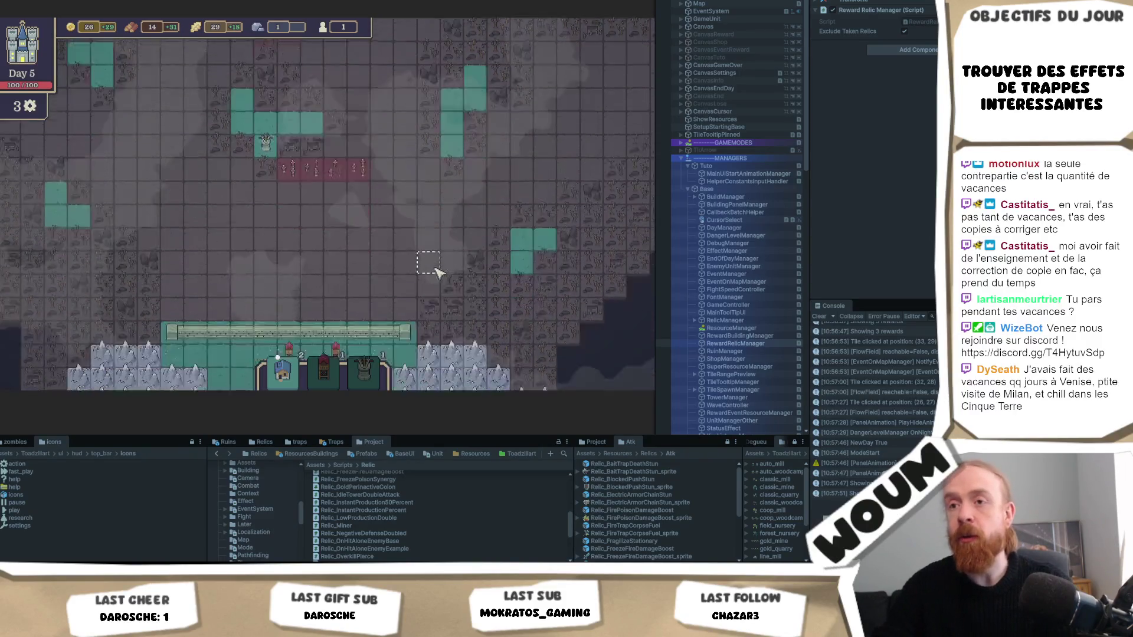
click(437, 223)
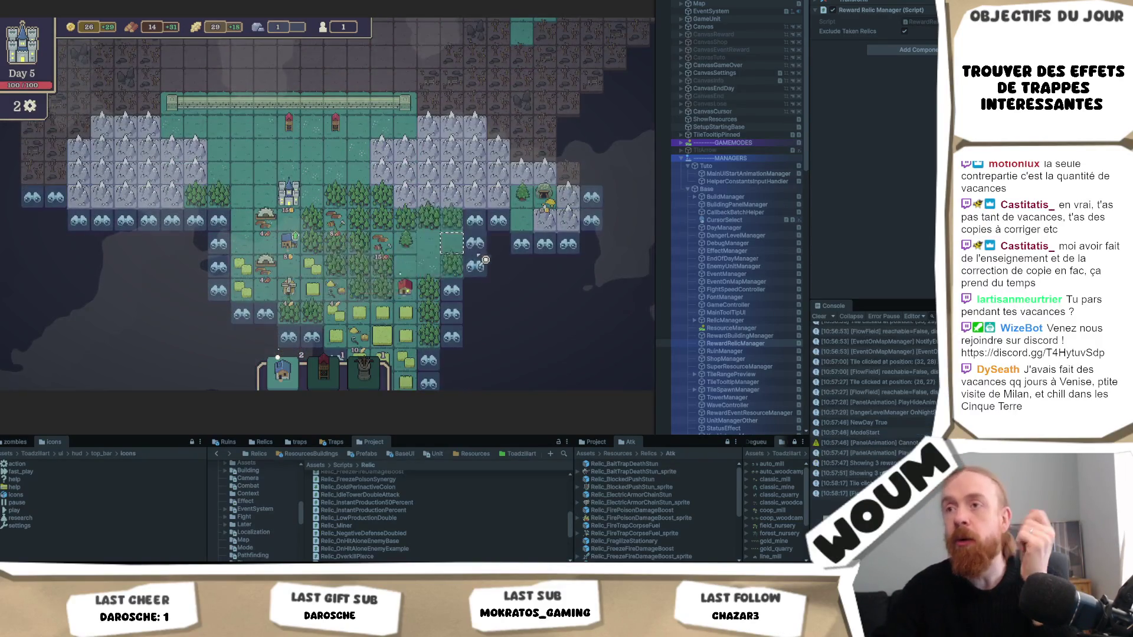
click(485, 249)
click(545, 265)
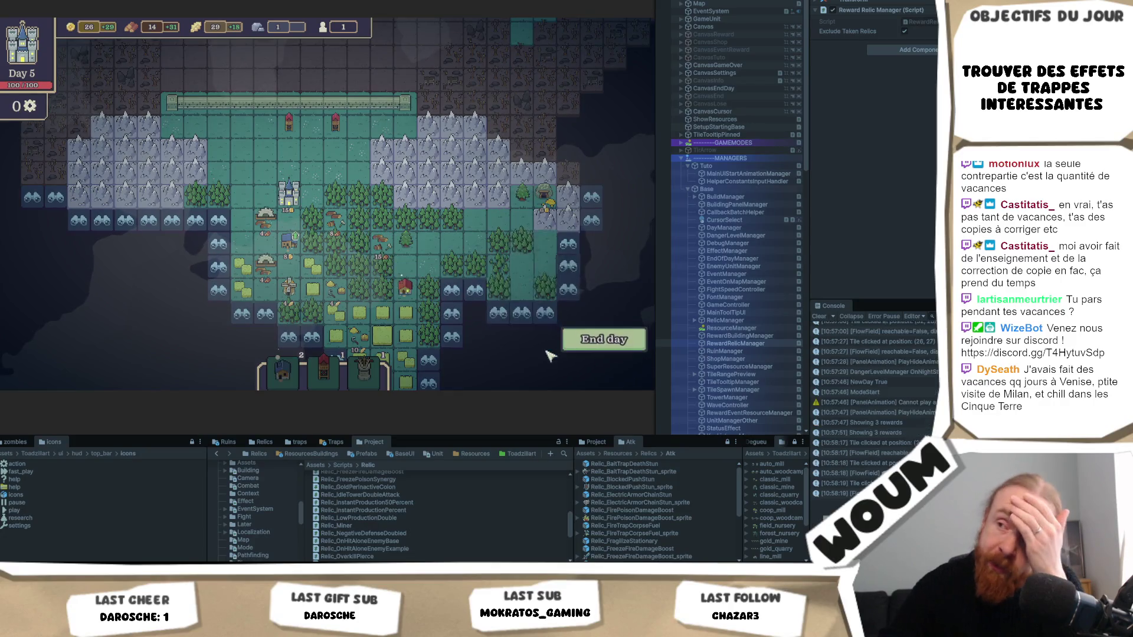
click(584, 345)
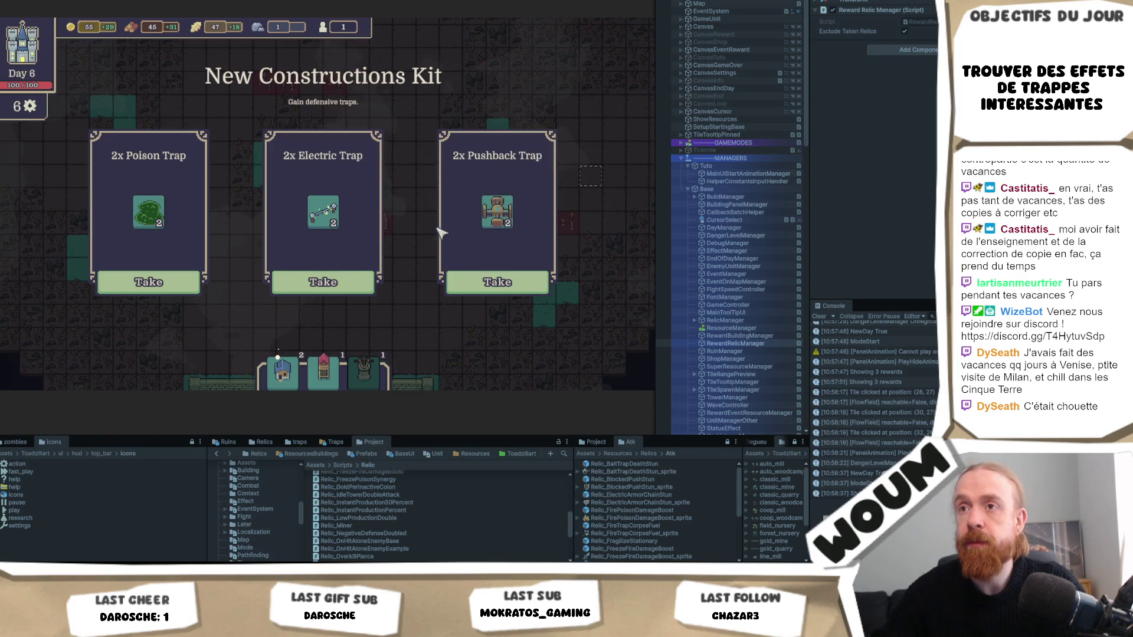
Compare the Poison, Electric and Pushback trap tooltips, then take the 2x Poison Trap kit
mouse_move(335, 218)
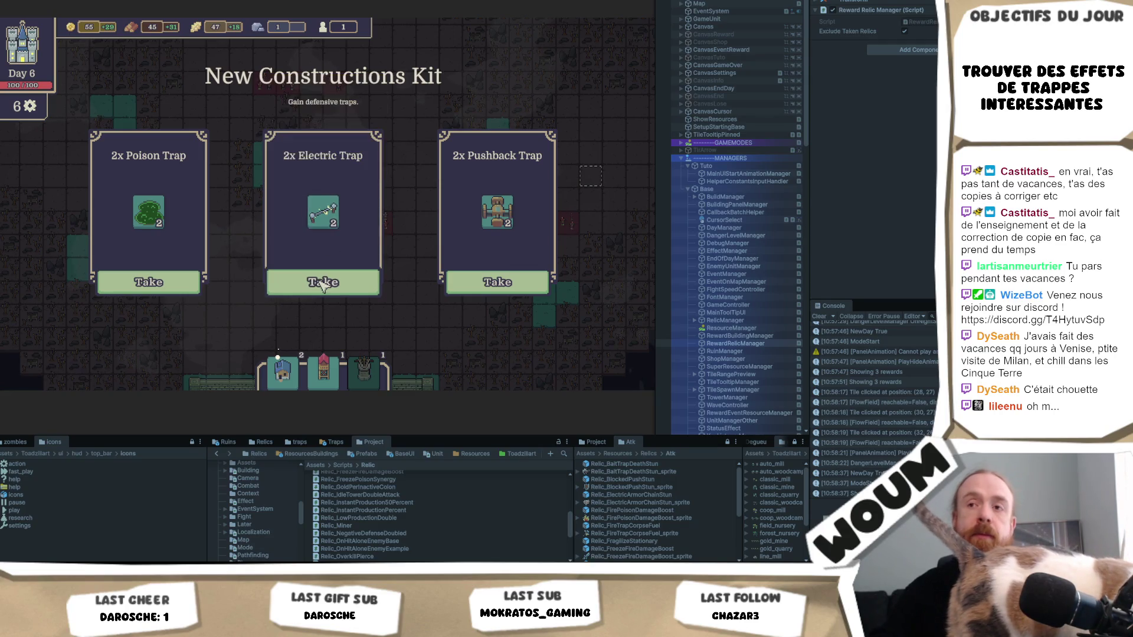
mouse_move(160, 229)
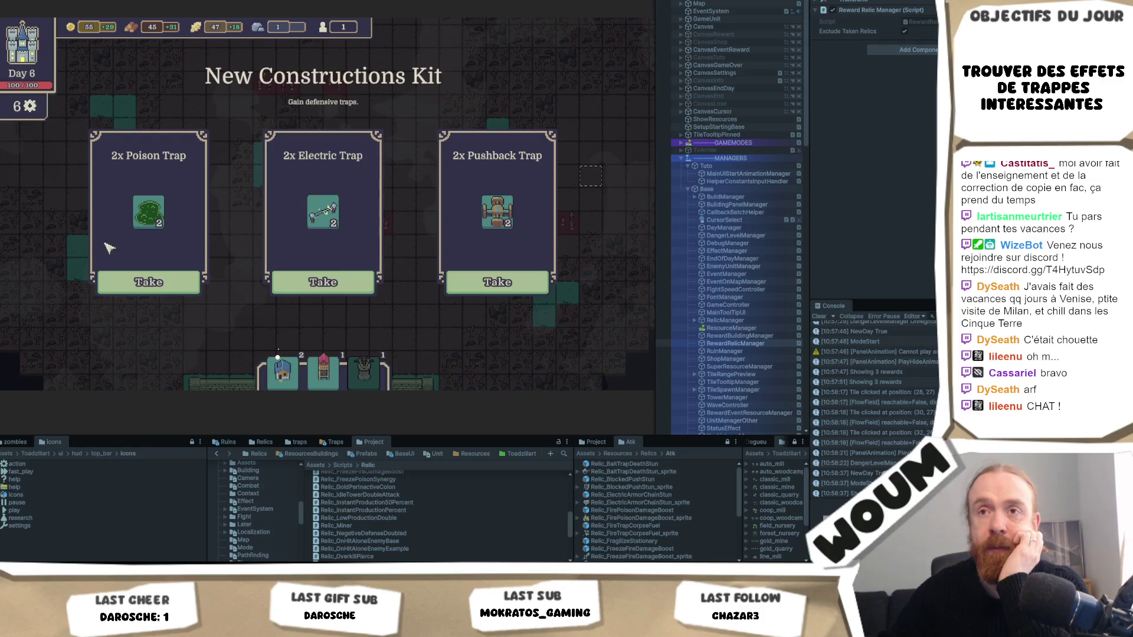
mouse_move(158, 217)
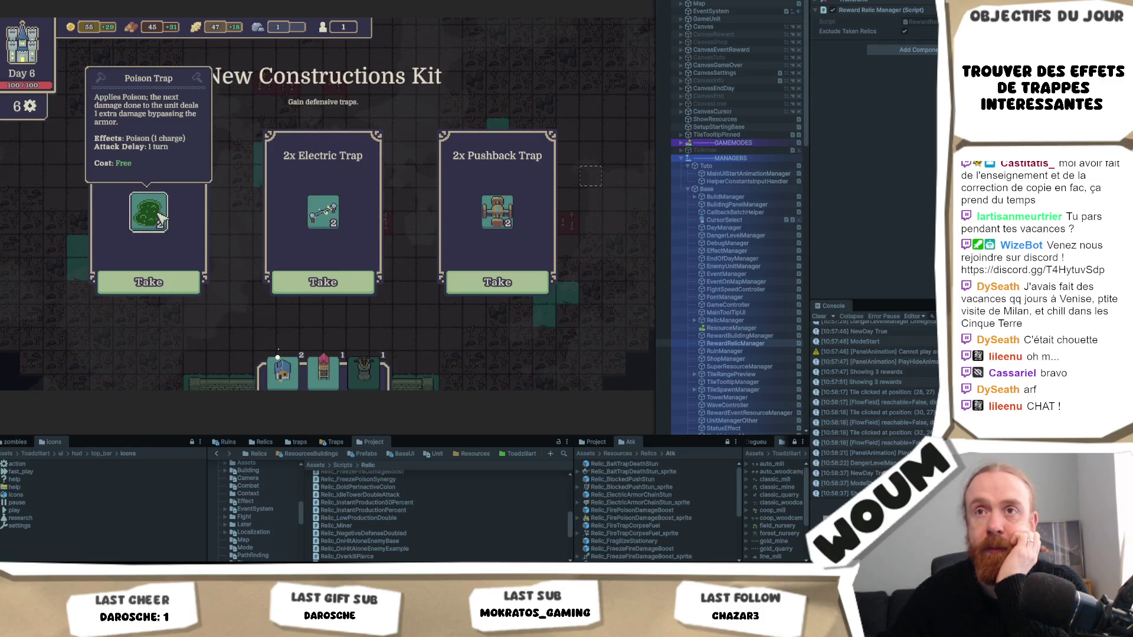
mouse_move(342, 214)
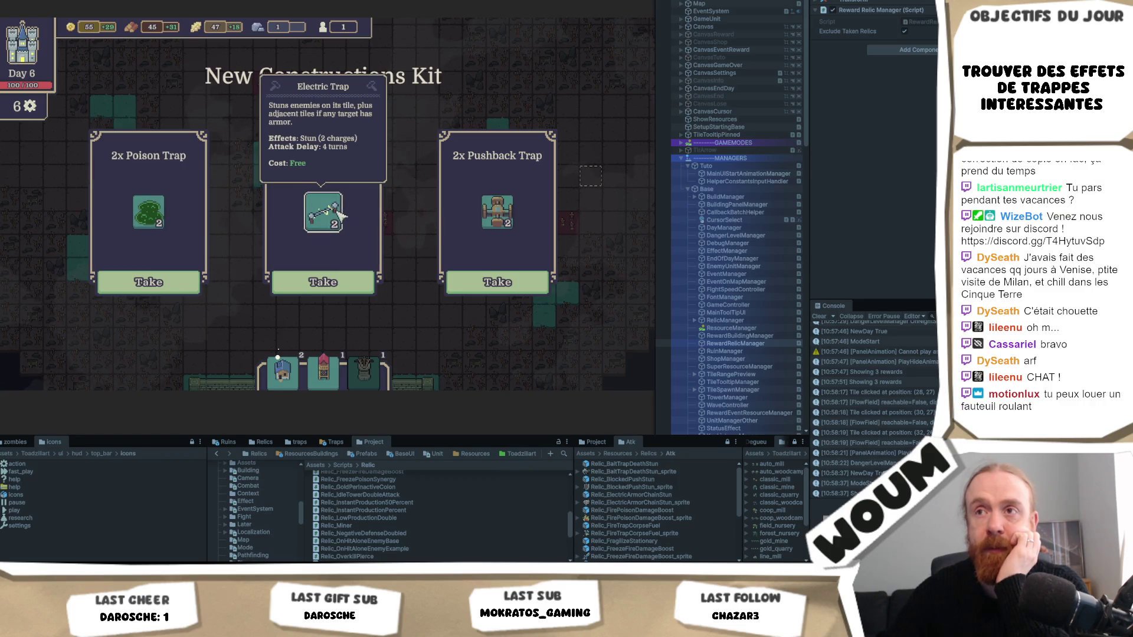
mouse_move(133, 269)
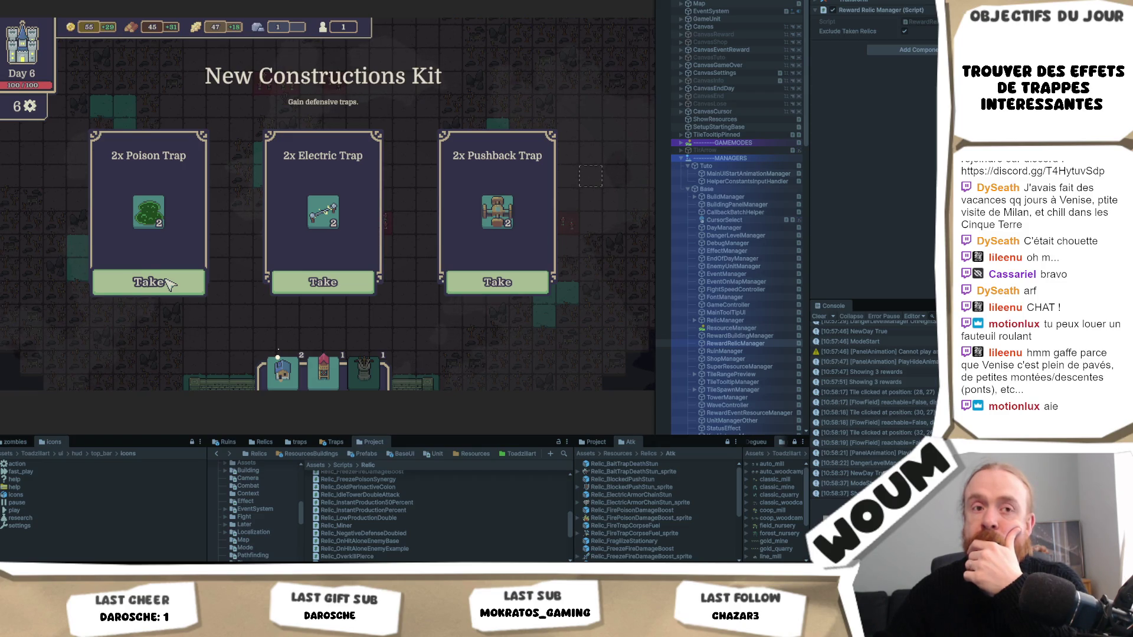
click(167, 283)
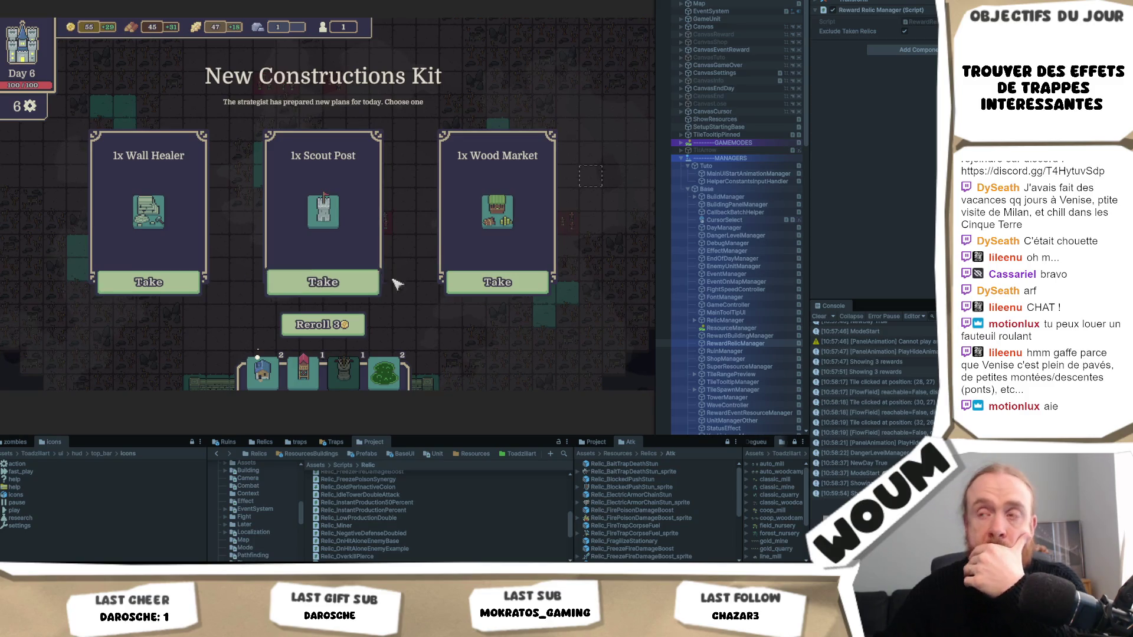
Check the Wood Market's cost and take the 1x Wood Market kit
mouse_move(528, 202)
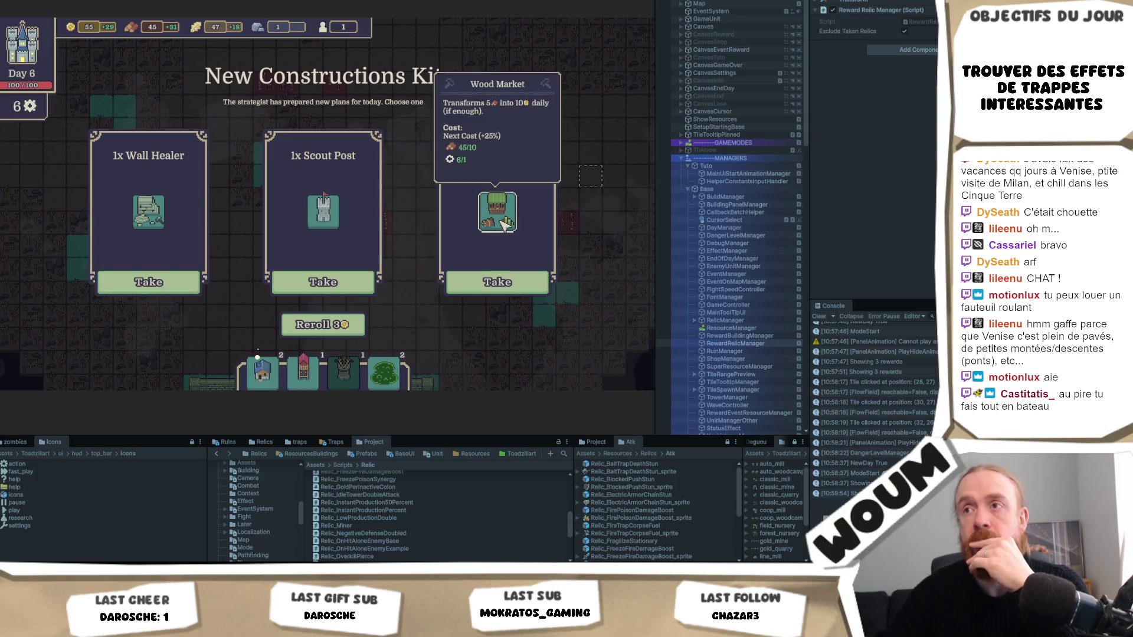
click(497, 283)
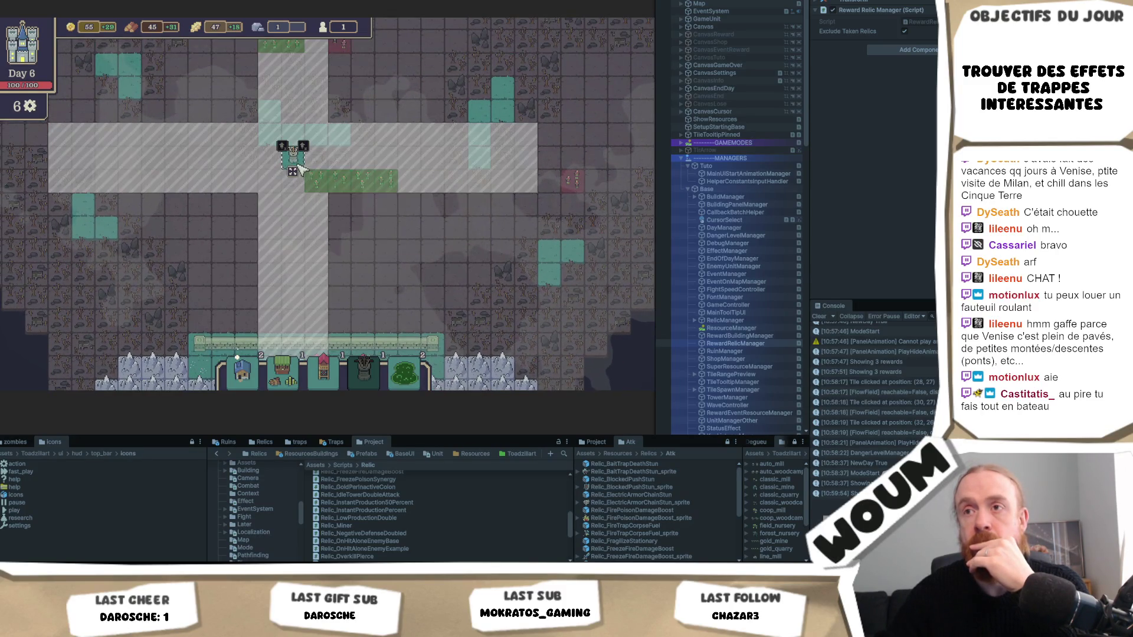
Cancel the pending placement and move the Ballista tower to an adjacent tile near the map's top
mouse_move(308, 160)
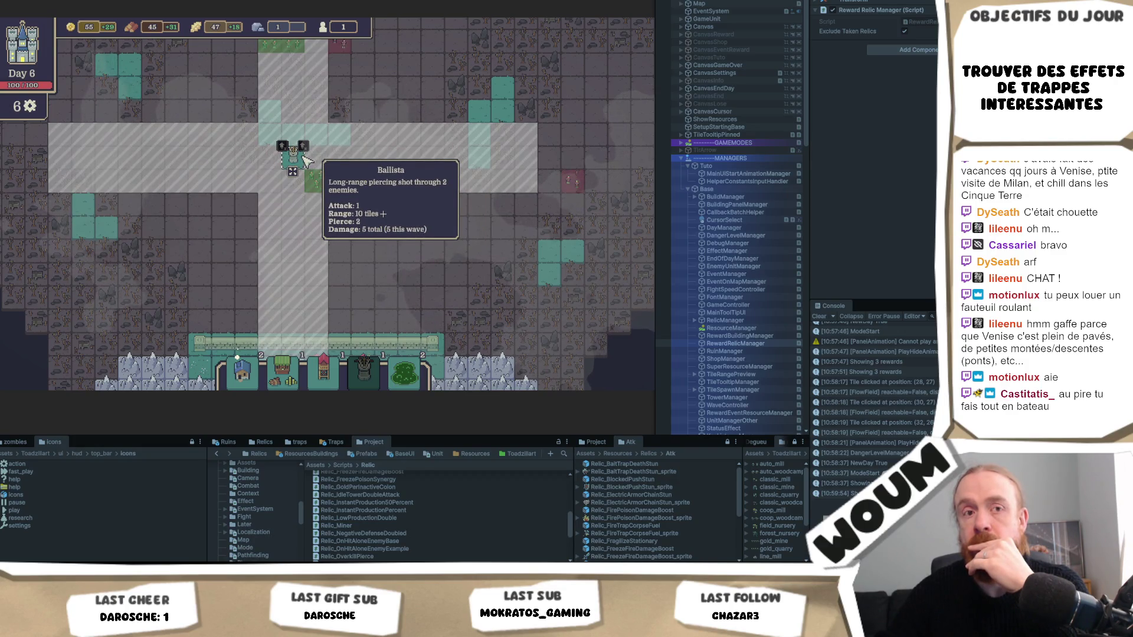
right_click(308, 161)
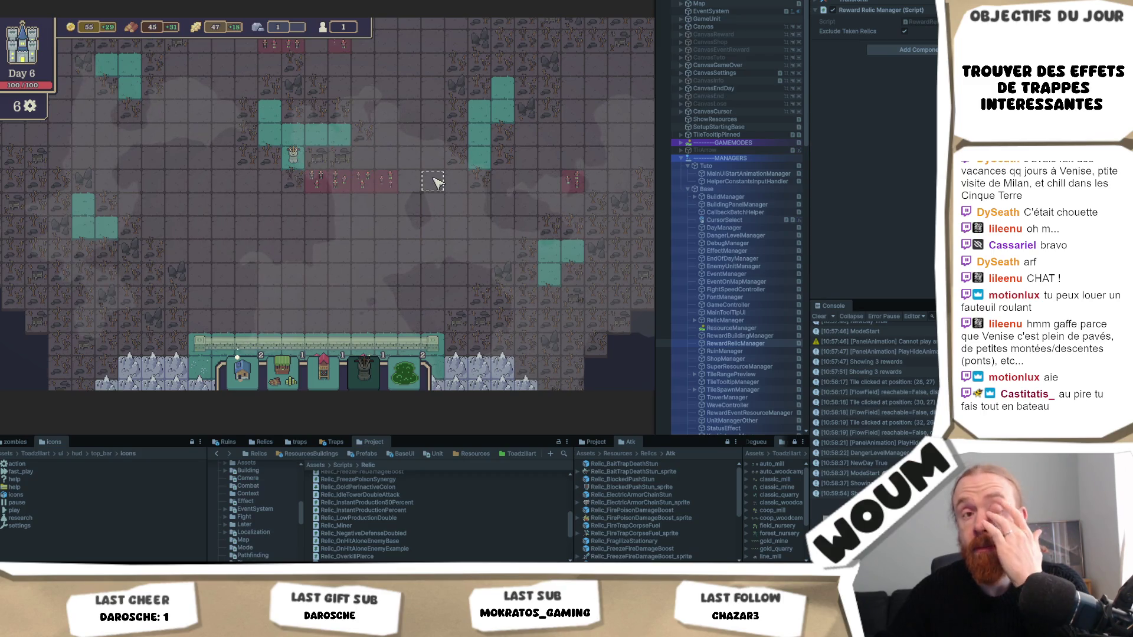
click(293, 157)
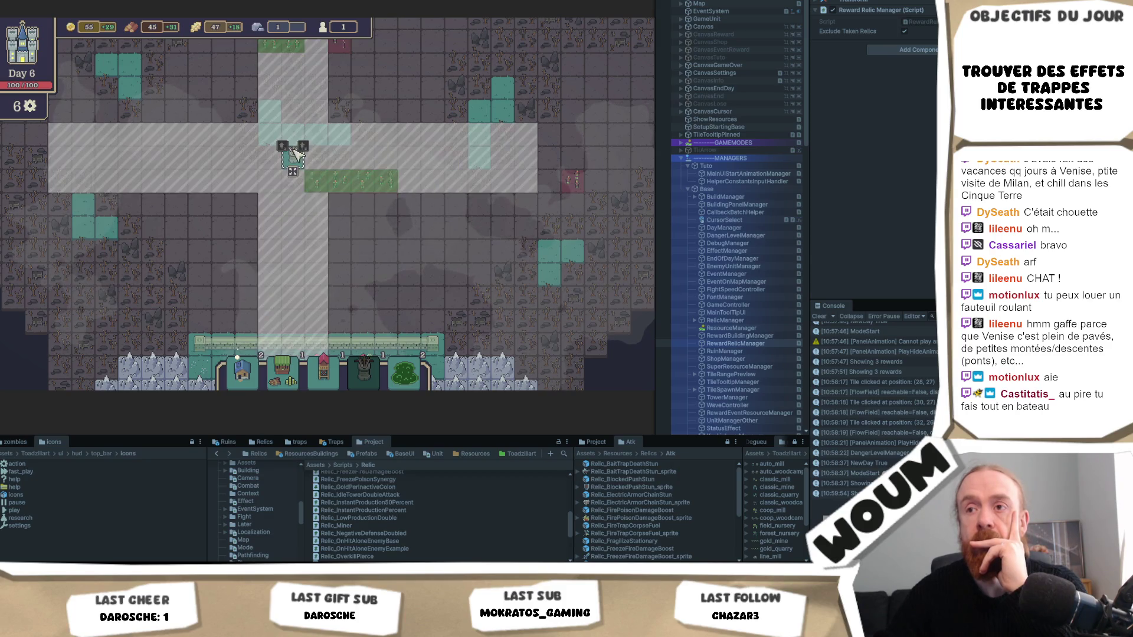
click(293, 171)
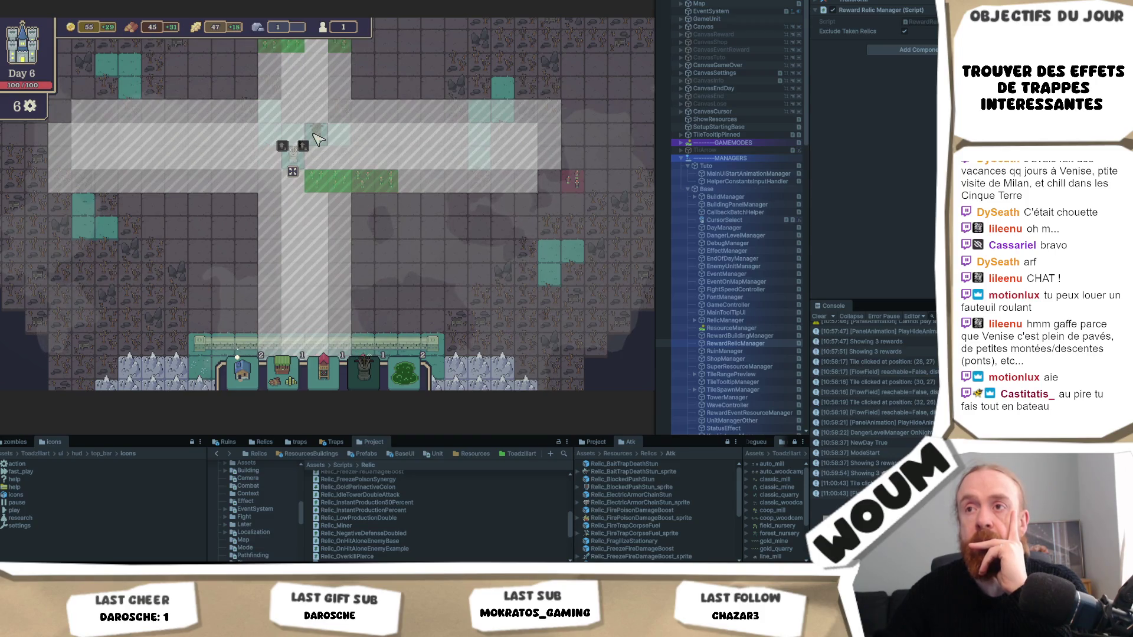
click(289, 171)
mouse_move(344, 274)
mouse_down()
mouse_move(316, 284)
mouse_move(396, 248)
mouse_up()
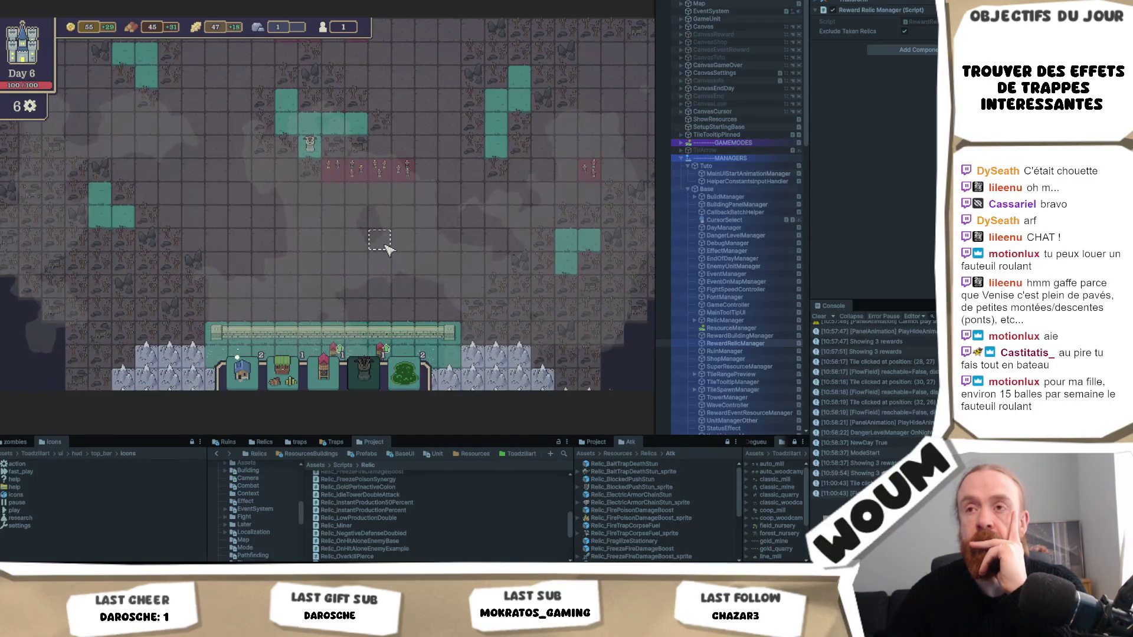
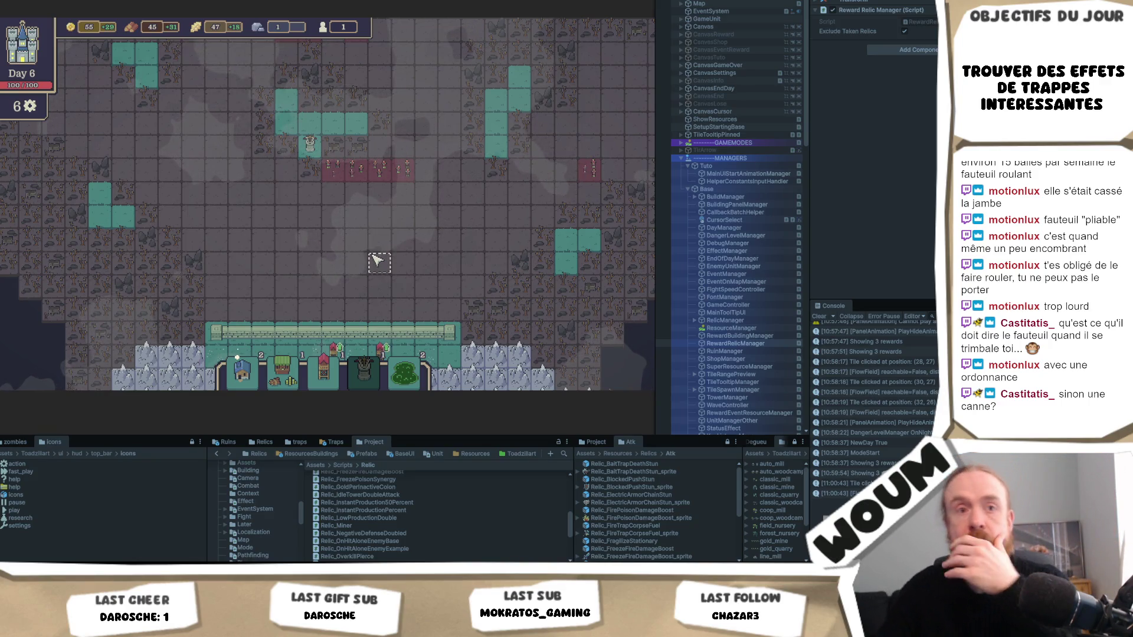
Place two Poison Traps side by side below the red enemy spawn row, then pan back to the base
mouse_move(310, 146)
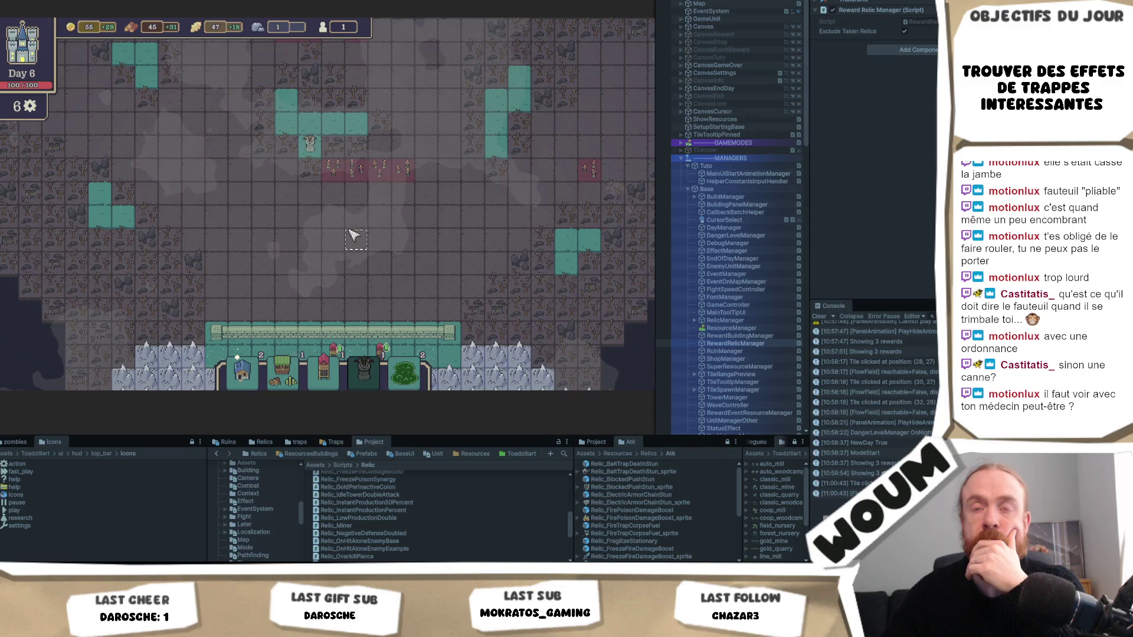
key(s)
key(d)
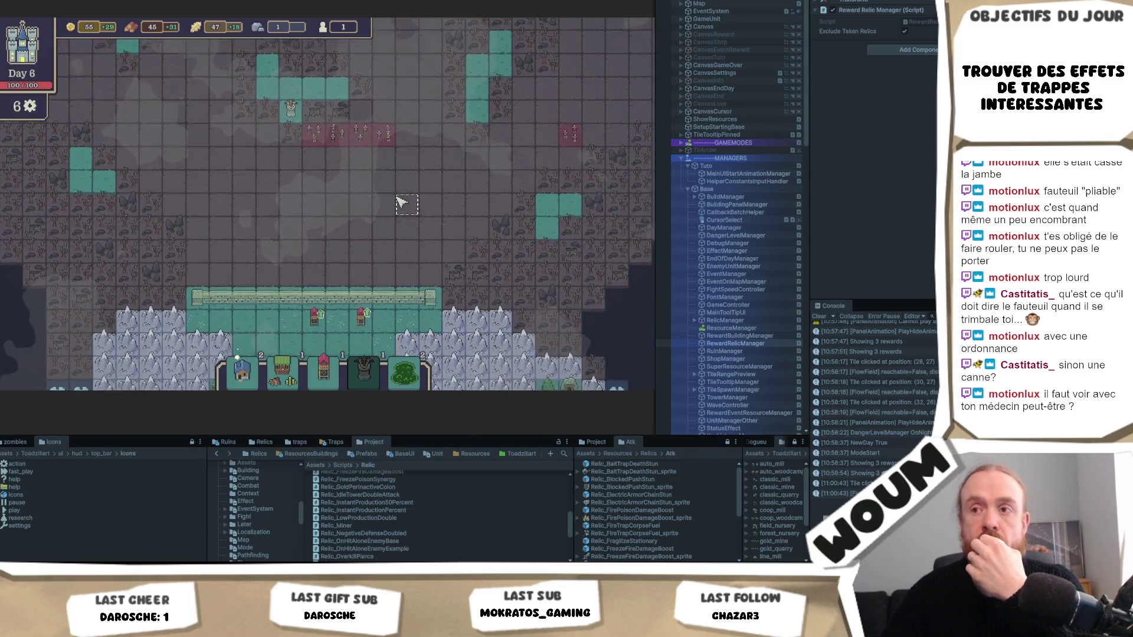
key(w)
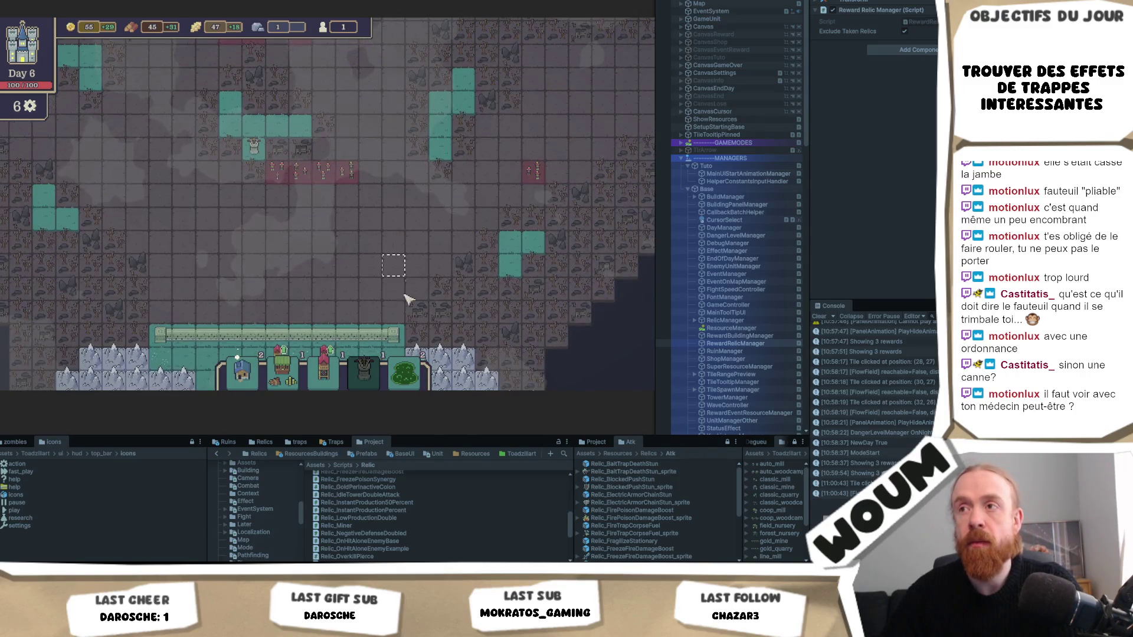
mouse_move(407, 387)
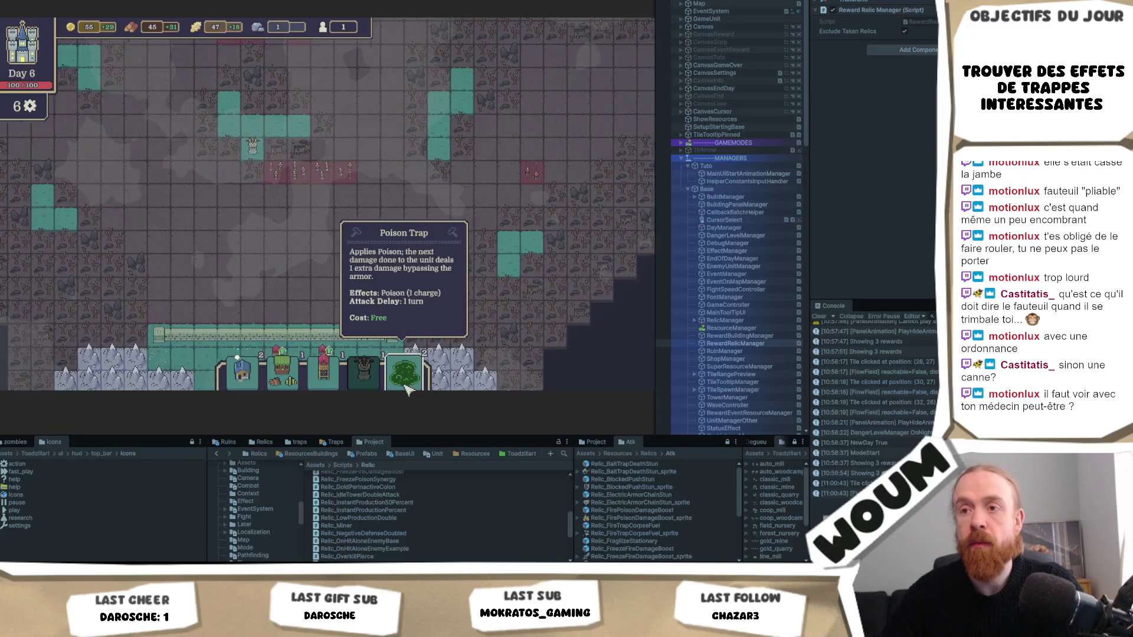
key(a)
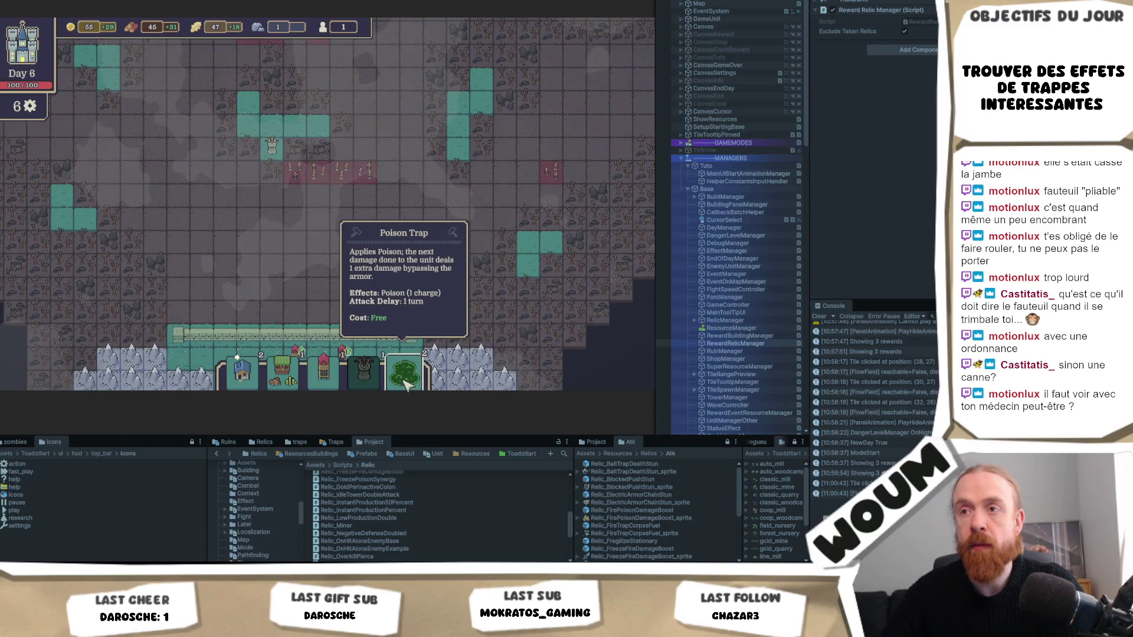
click(407, 385)
click(295, 197)
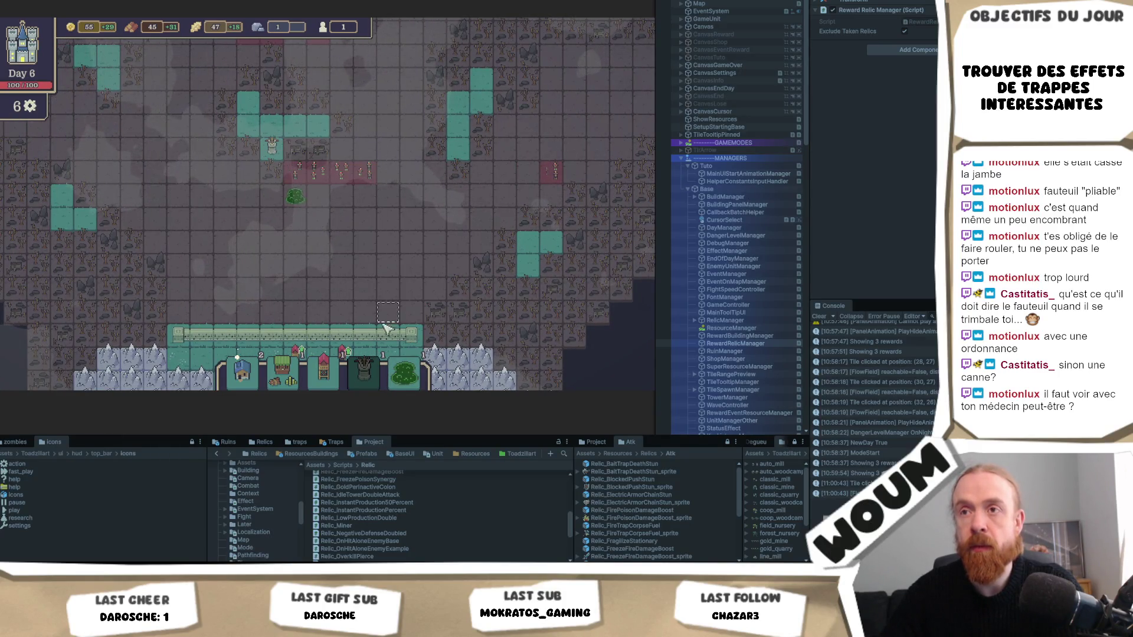
click(407, 382)
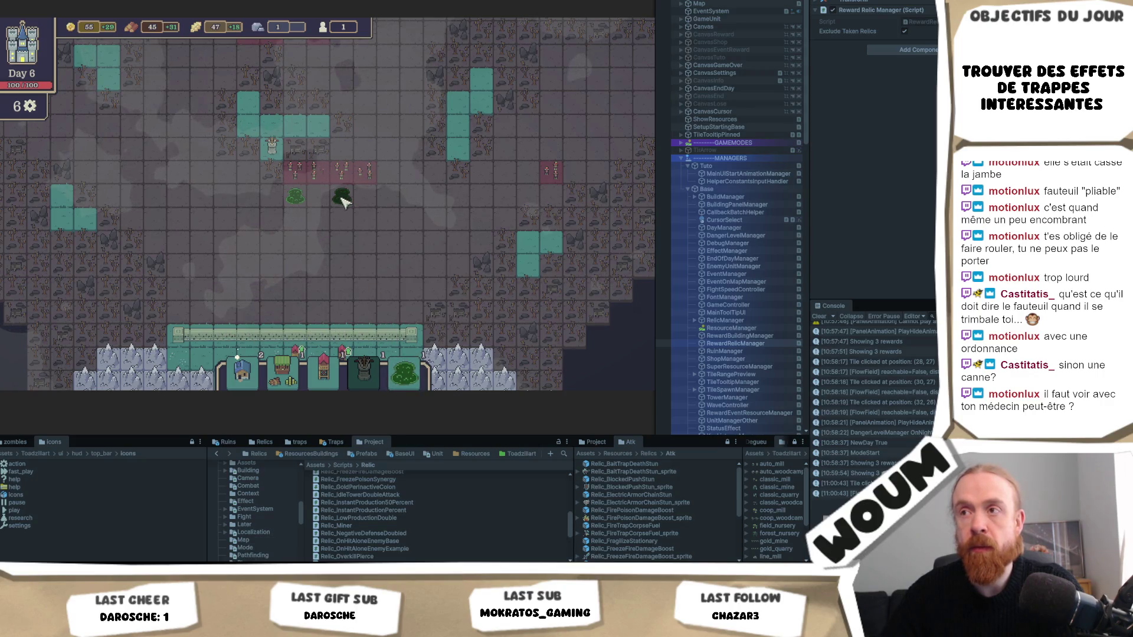
click(346, 202)
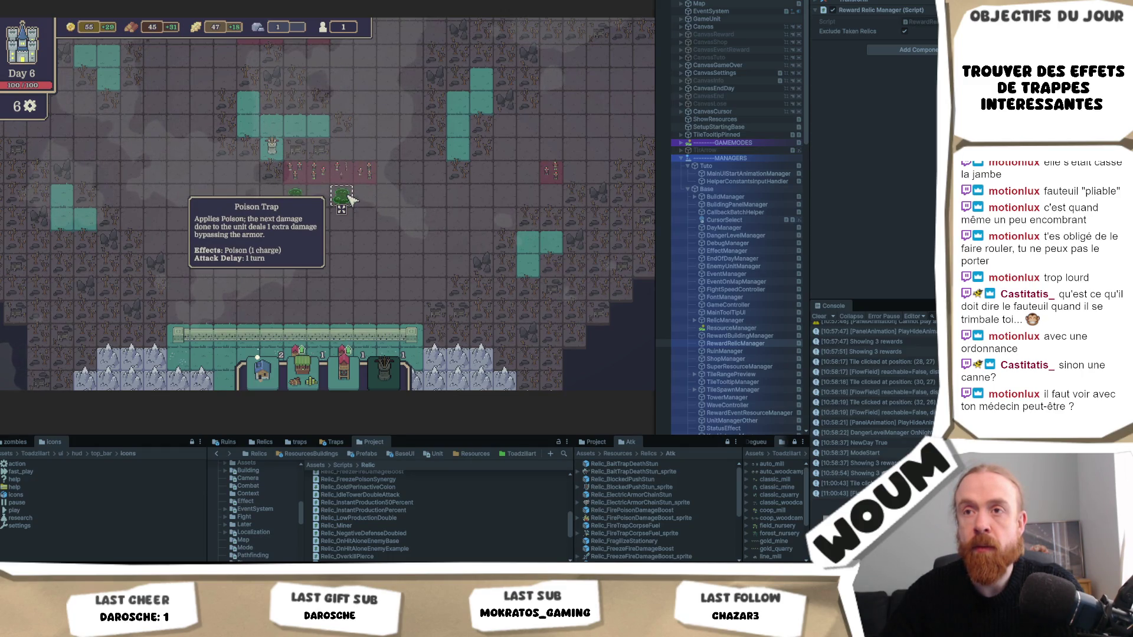
key(s)
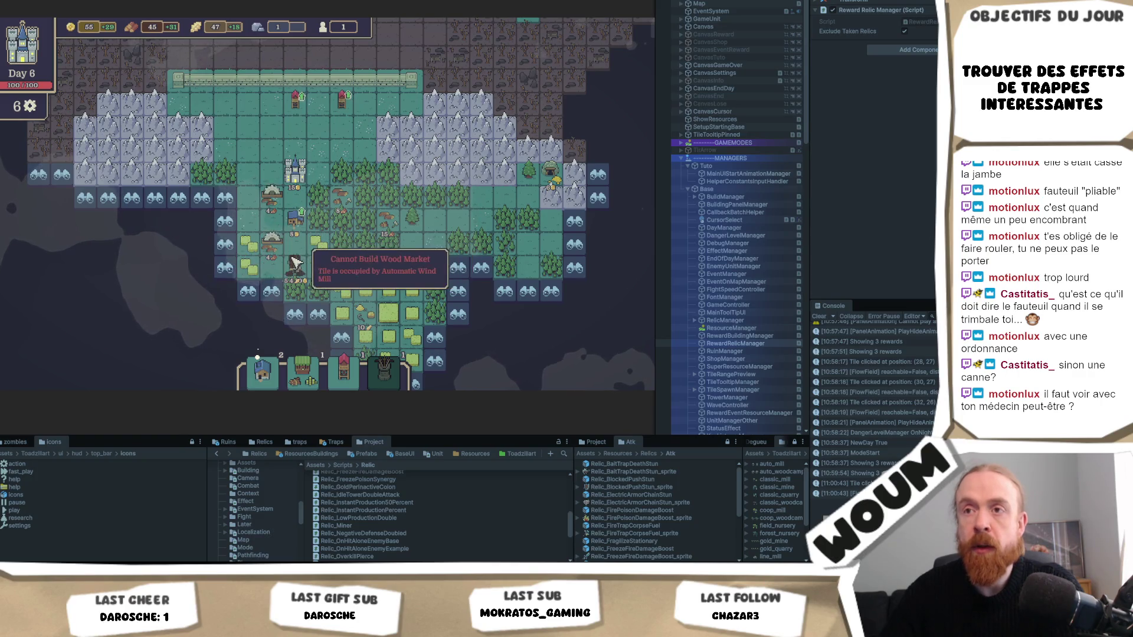
Plant the forest card in the base and reveal a discoverable tile at the map edge
click(301, 253)
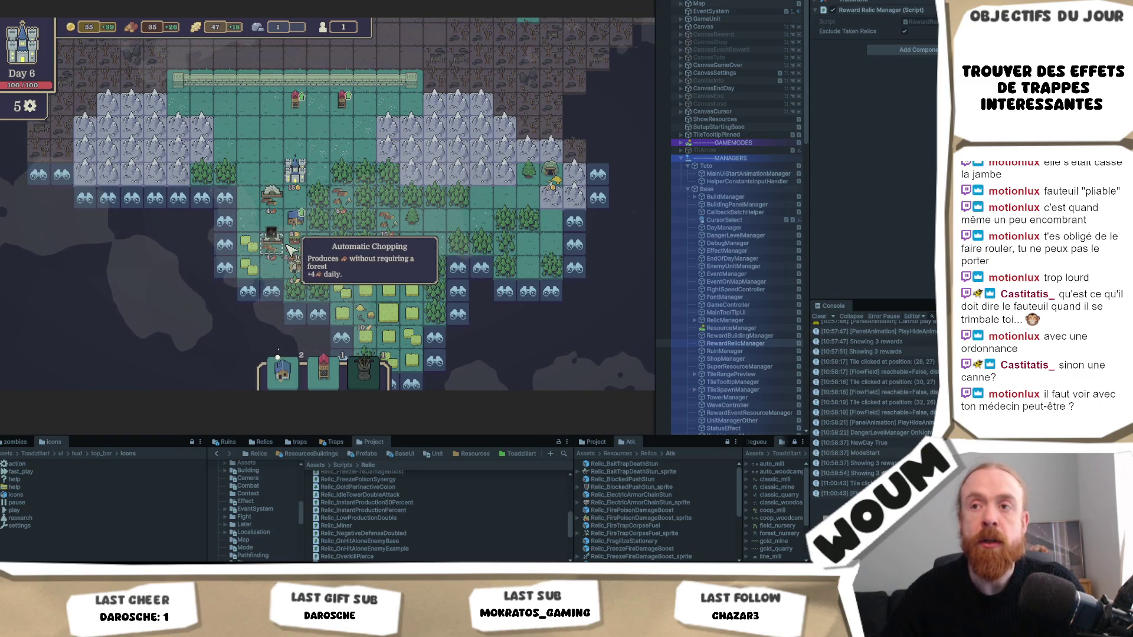
mouse_move(363, 369)
scroll(472, 357, up, 2)
scroll(472, 357, down, 4)
click(458, 250)
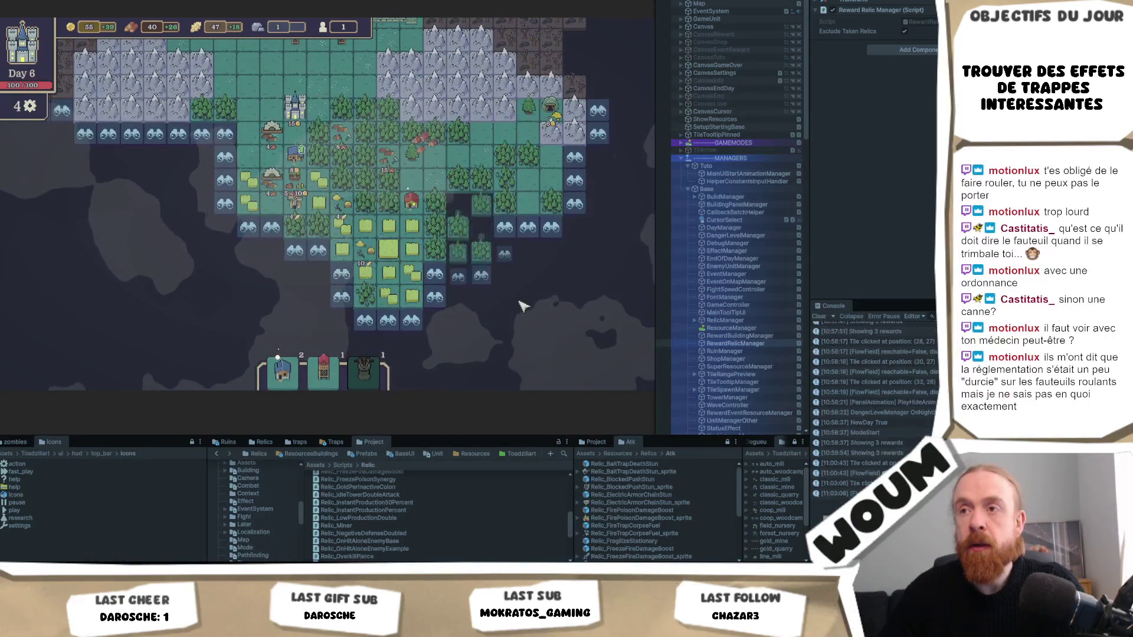
Build a Basic Tower to the north as a Double Shot Tower, and place Automatic Chopping on a base tile
mouse_move(340, 376)
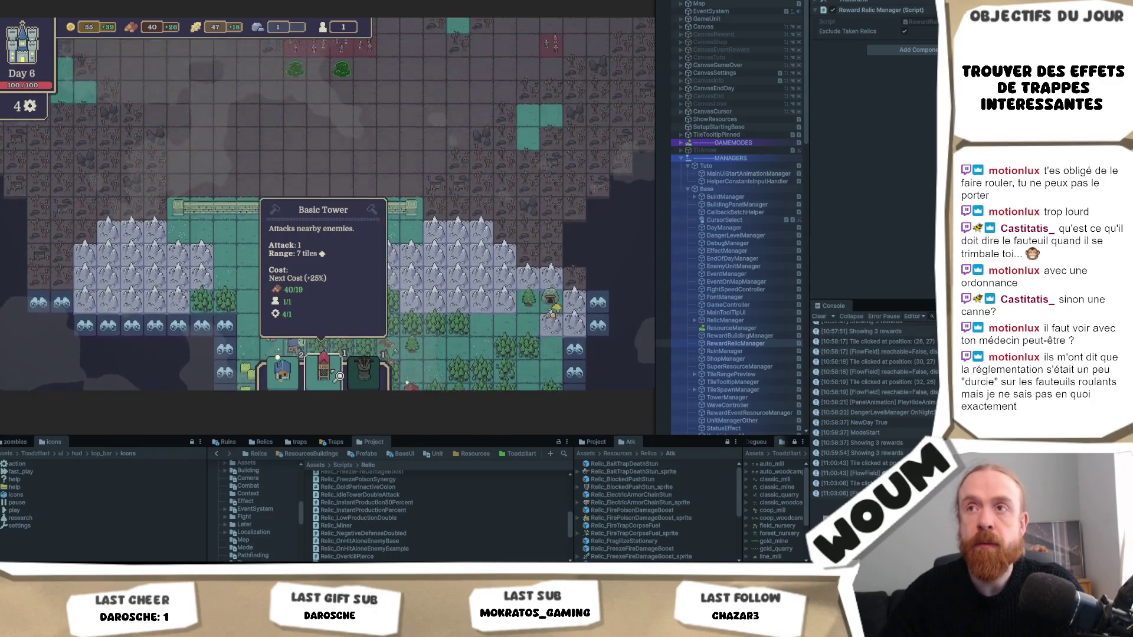
click(323, 372)
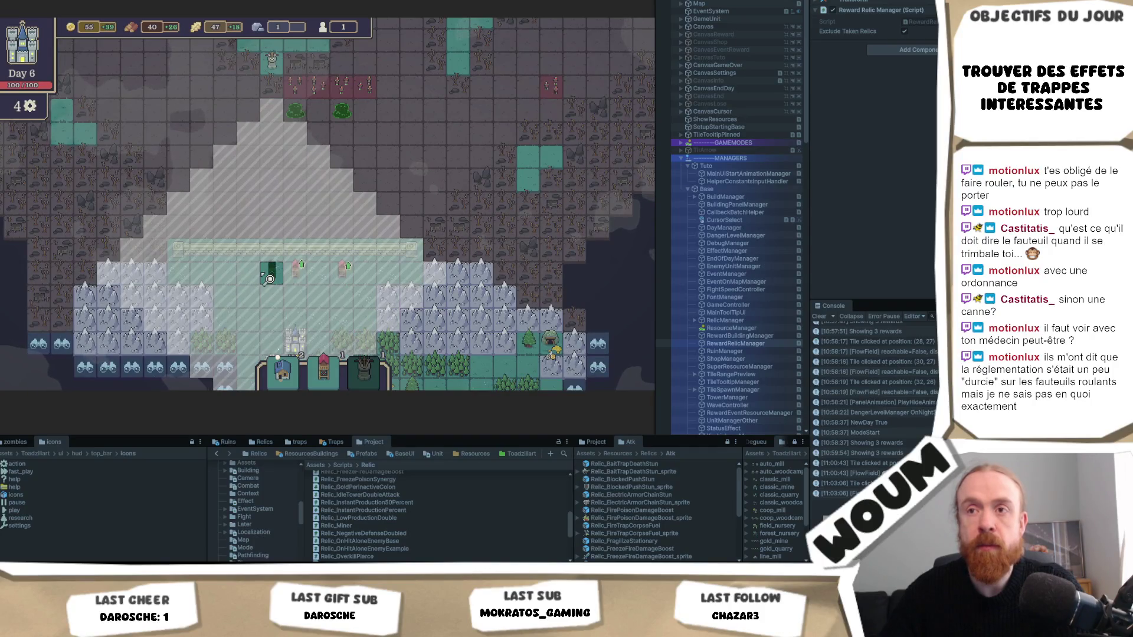
click(292, 268)
click(294, 269)
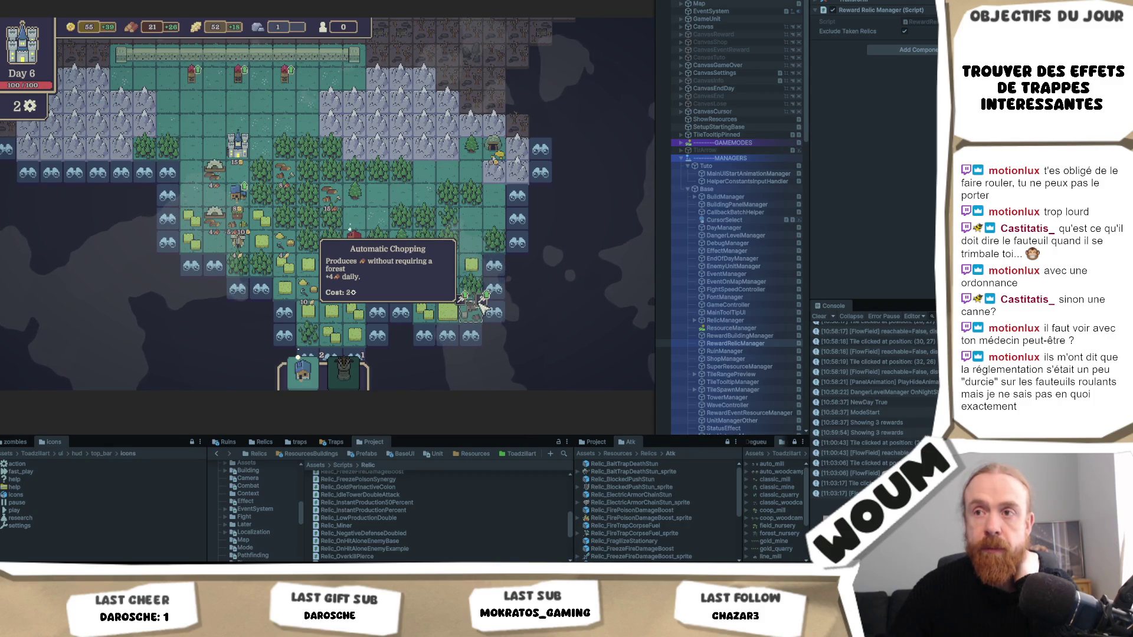
click(482, 305)
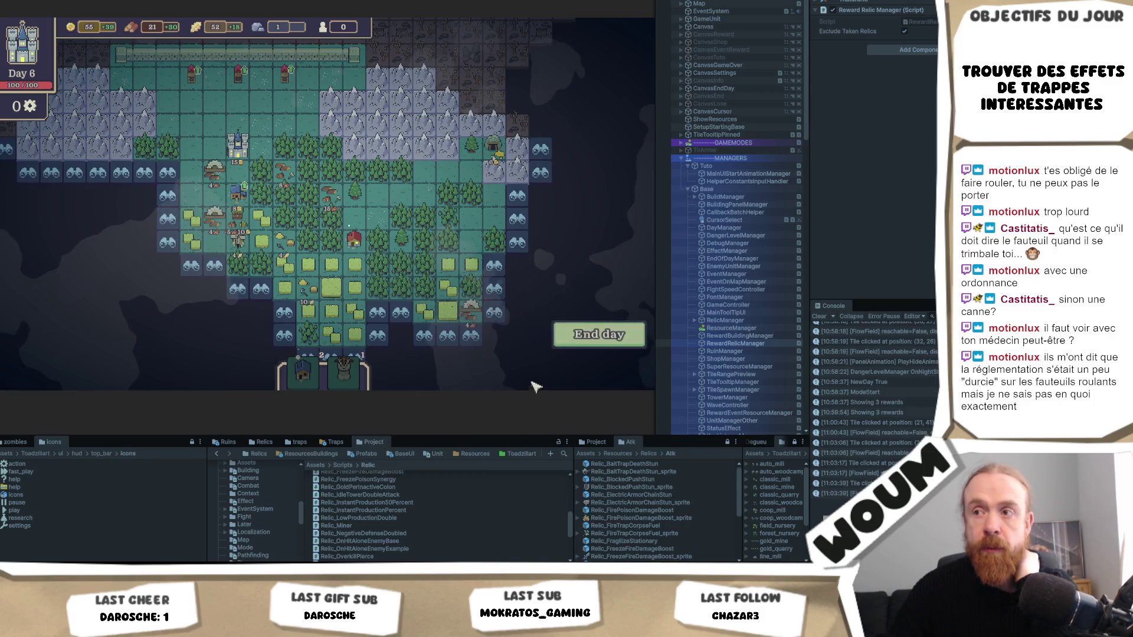
End Day 6, watch the enemy wave against the wall and castle, and dismiss the survived-day summary
key(w)
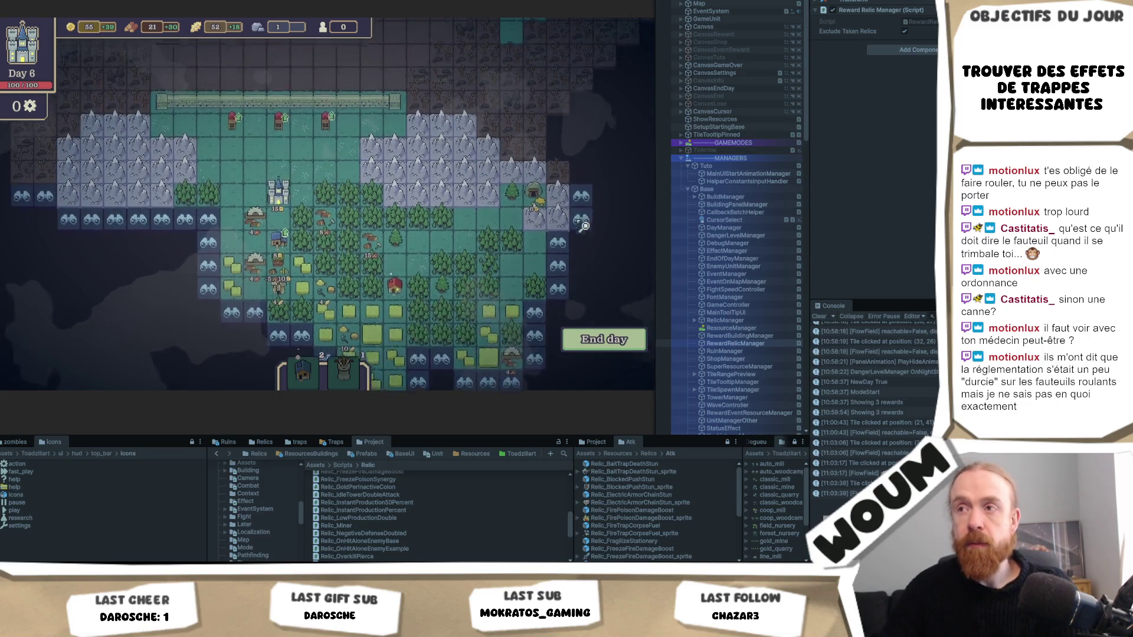
click(592, 341)
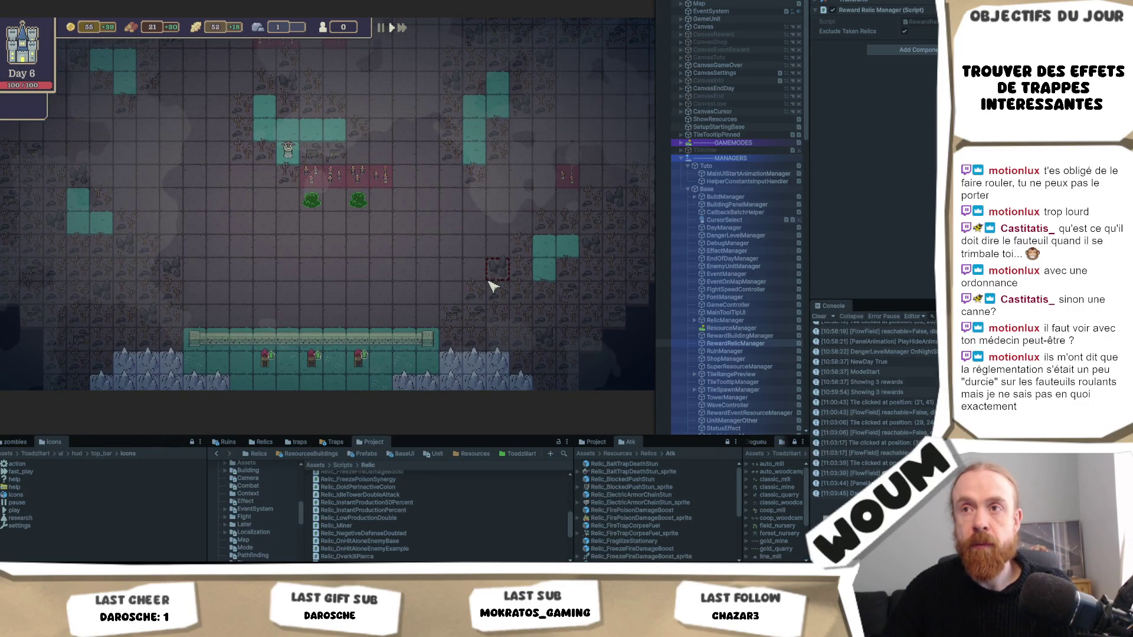
key(w)
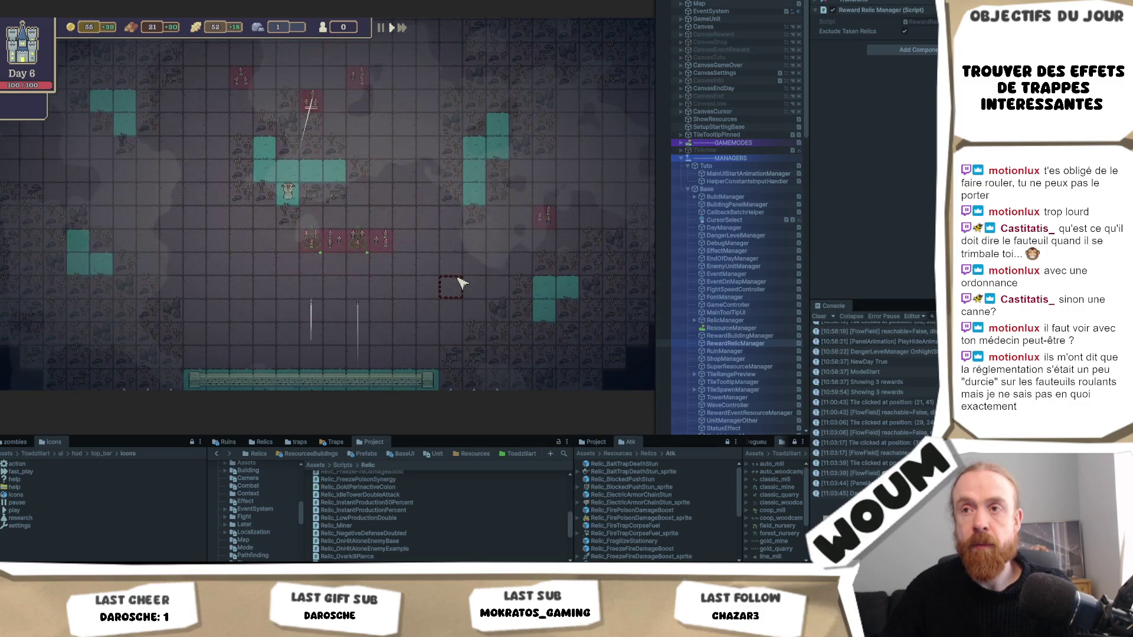
key(s)
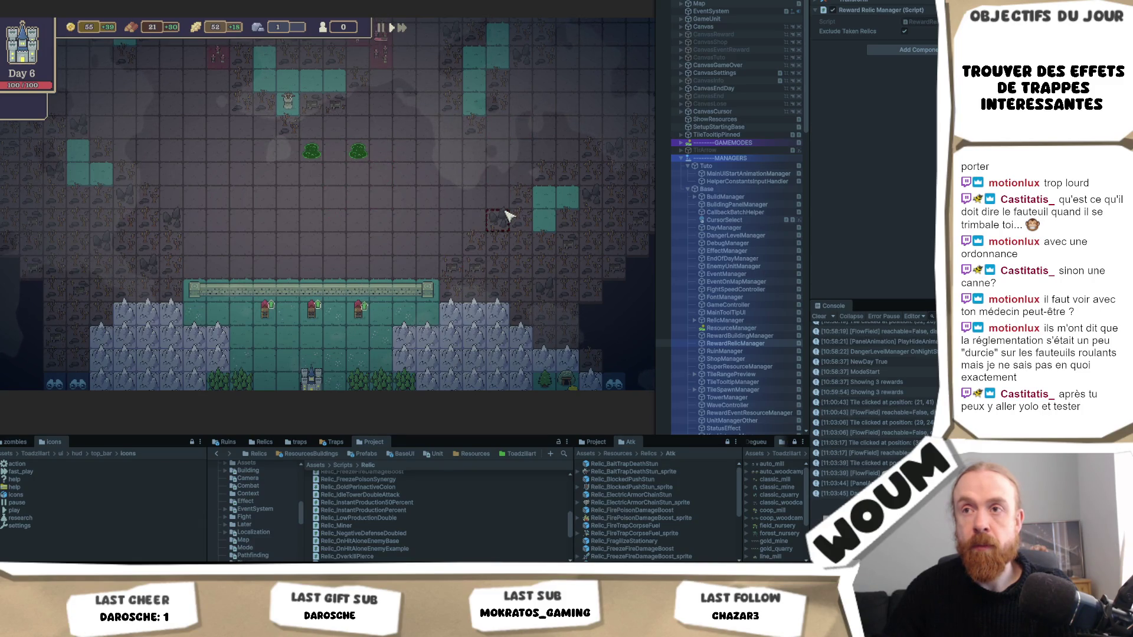
key(w)
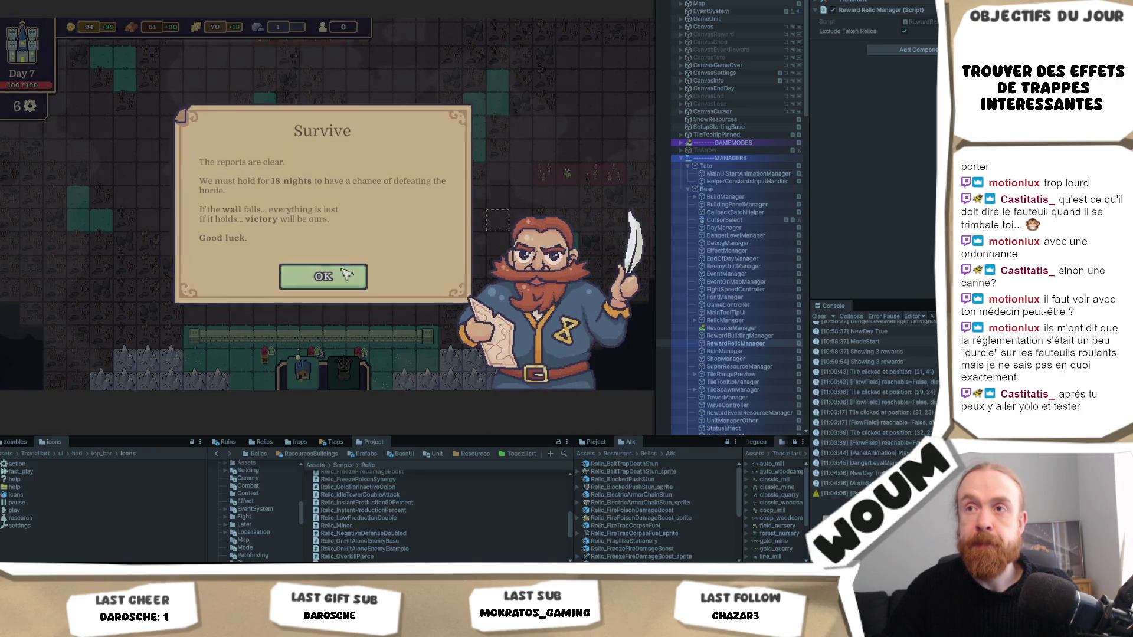
click(346, 273)
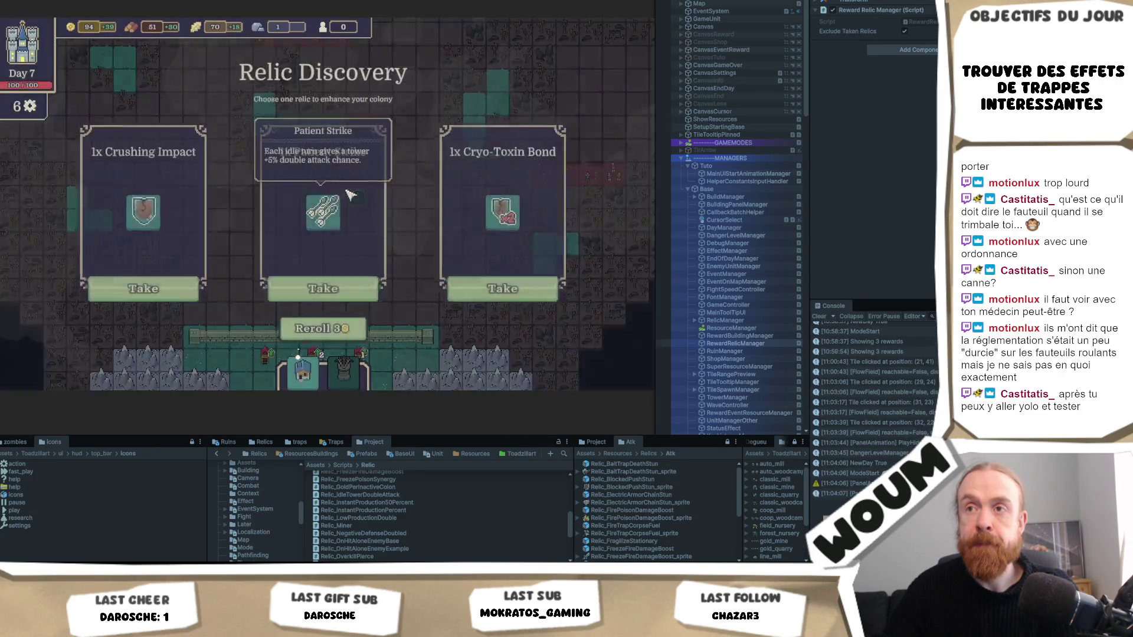
Take the Cryo-Toxin Bond relic, the 2x Burst Tower reward and the Growing House
mouse_move(149, 213)
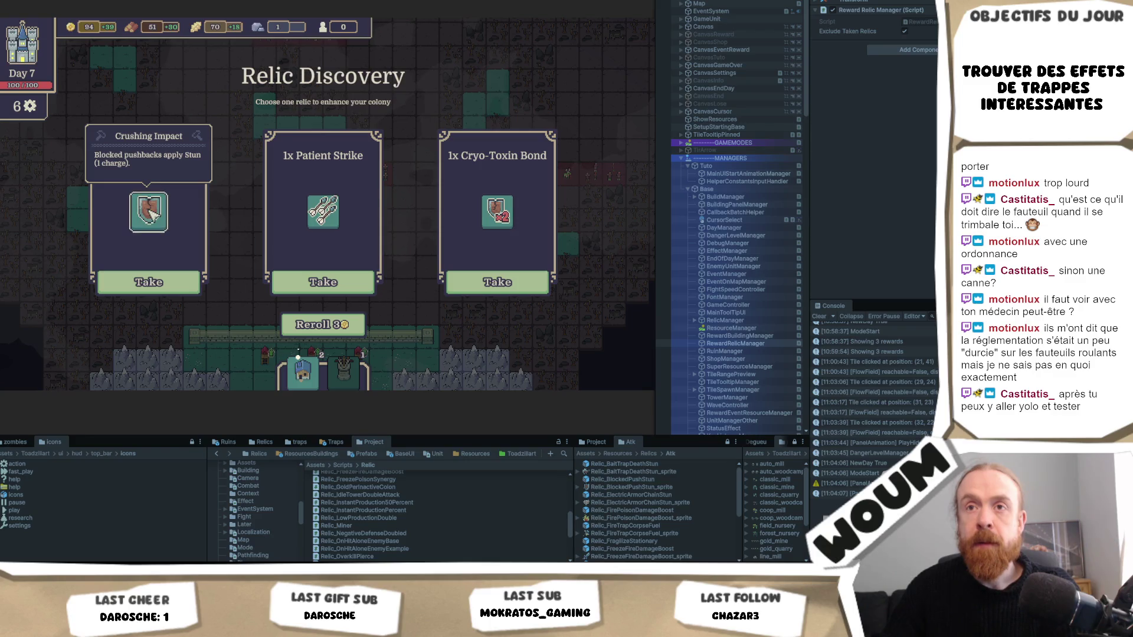
mouse_move(503, 217)
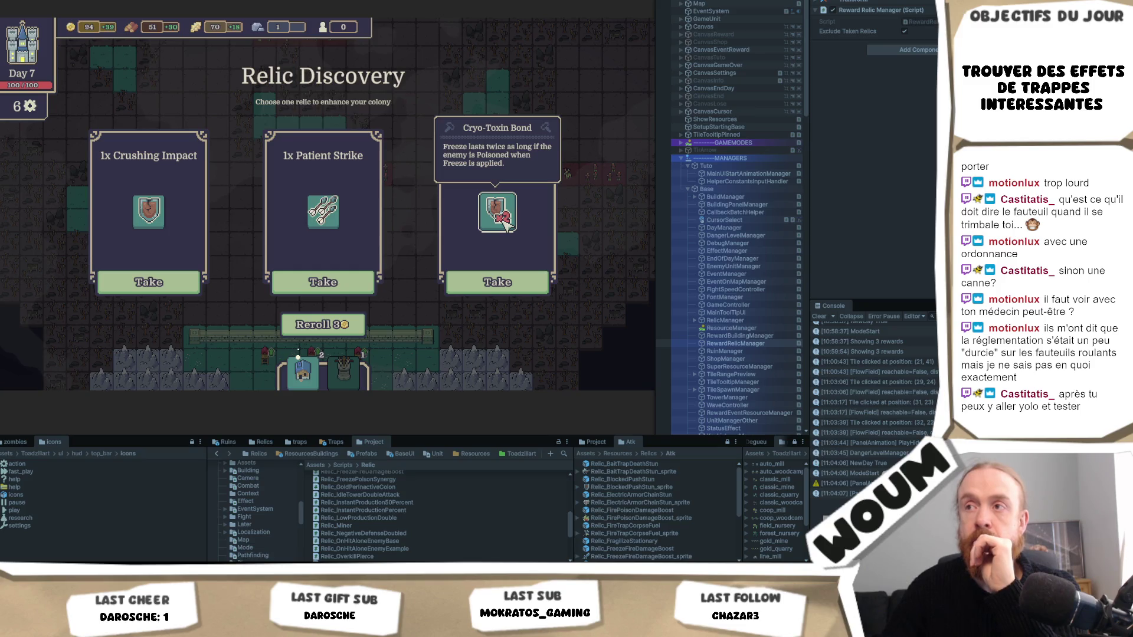
mouse_move(323, 220)
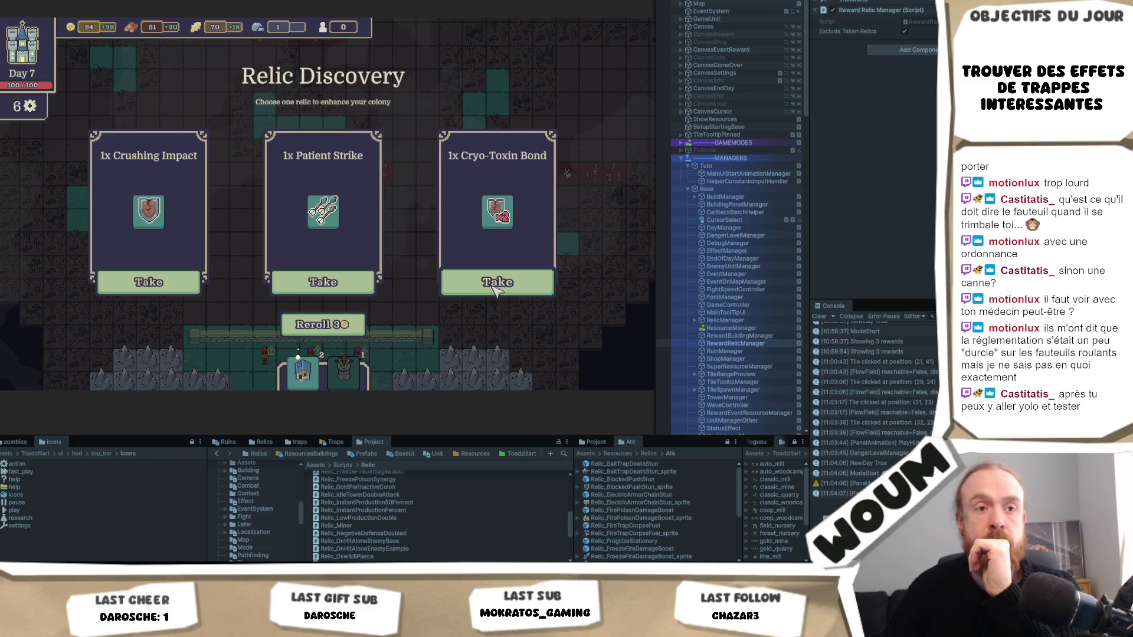
click(498, 290)
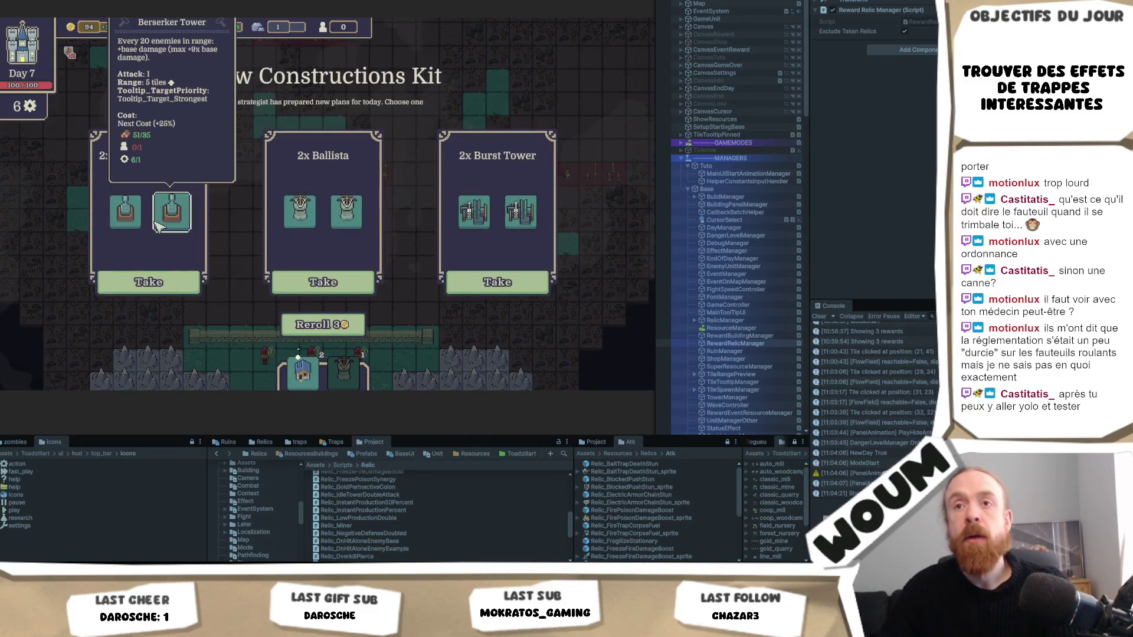
click(497, 283)
mouse_move(372, 224)
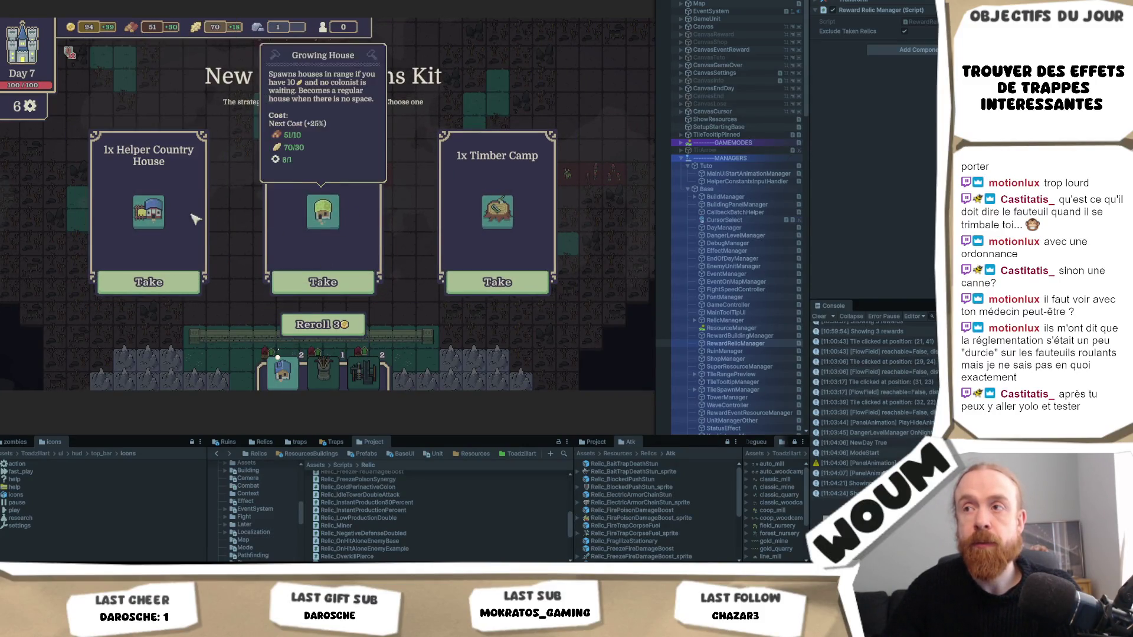
click(324, 281)
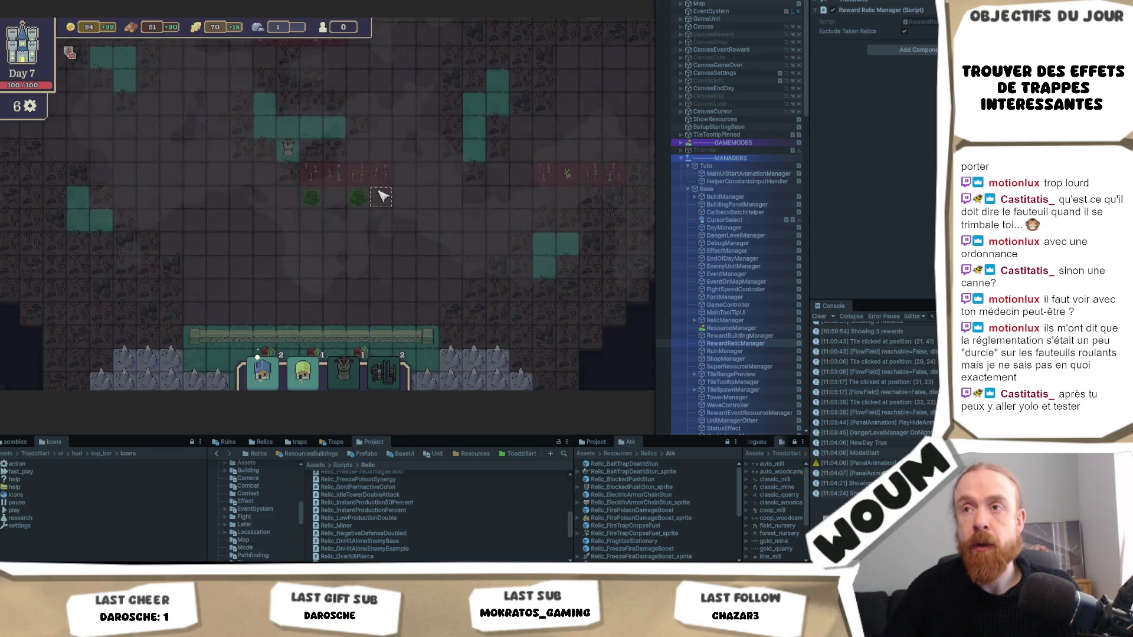
Move the two tree buildings to new tiles
click(357, 203)
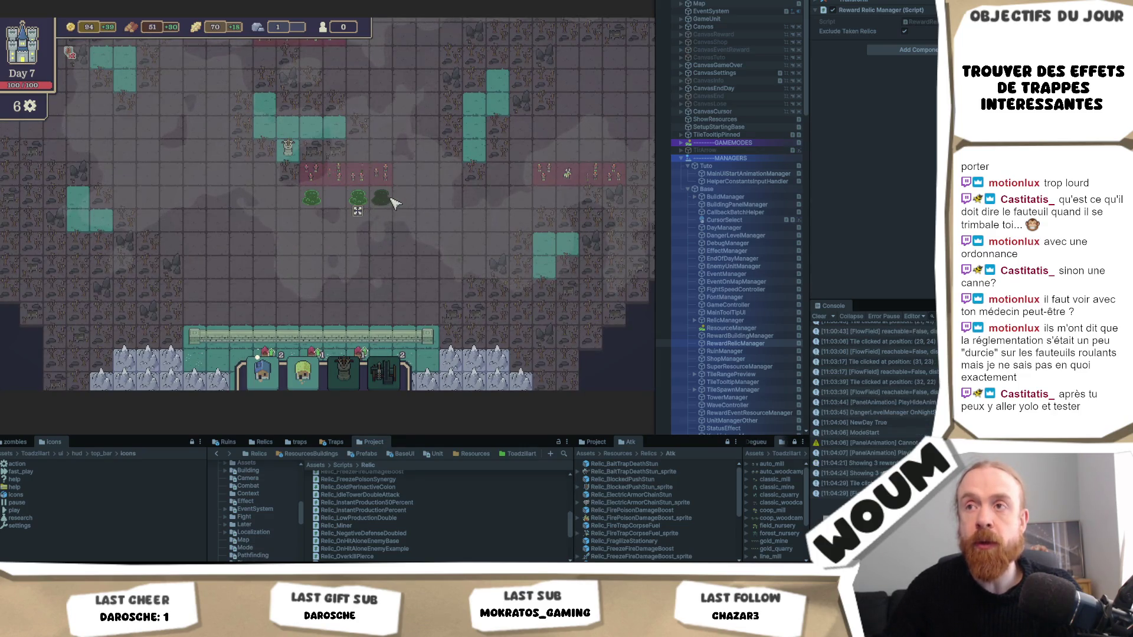
click(311, 200)
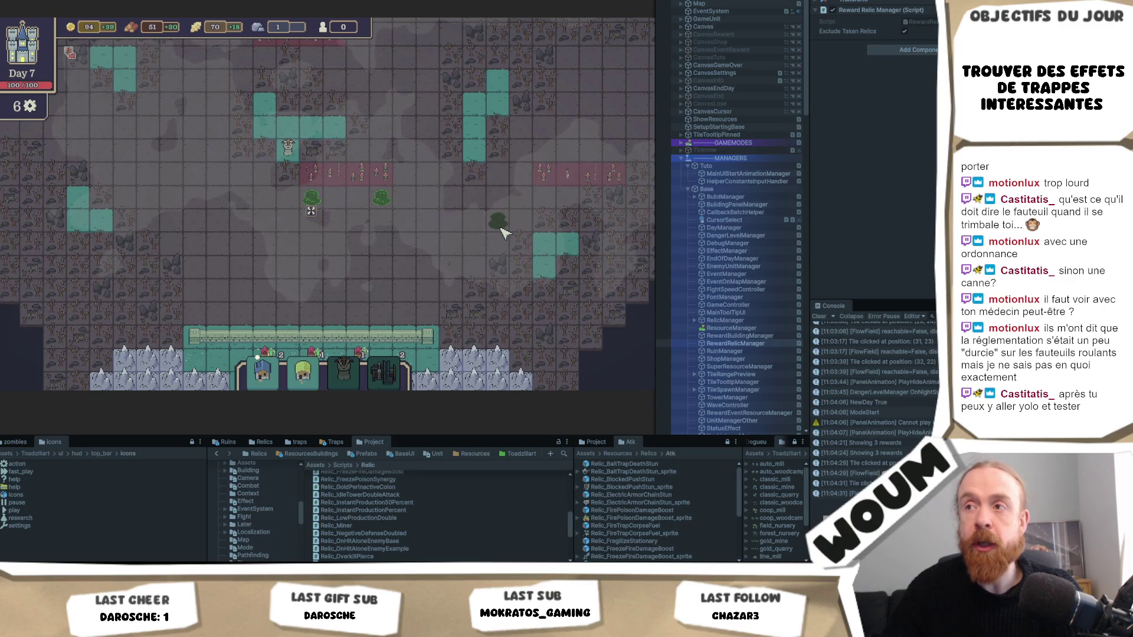
click(427, 289)
Plant a tree on the chosen tile and build a house next to the colony
scroll(439, 303, down, 2)
scroll(437, 301, down, 4)
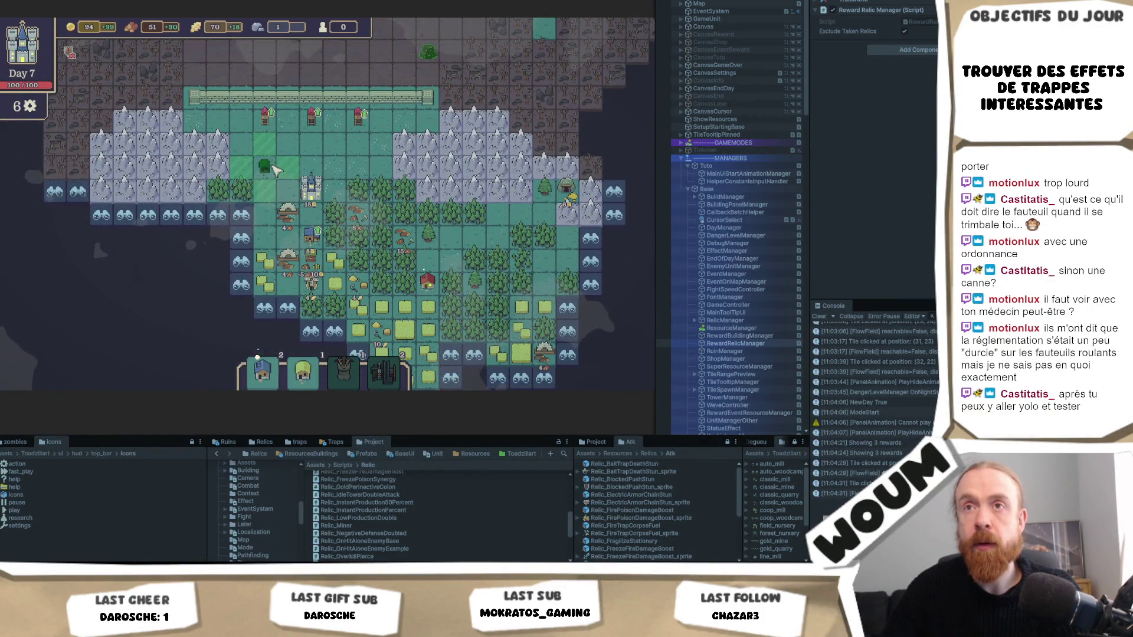
click(276, 169)
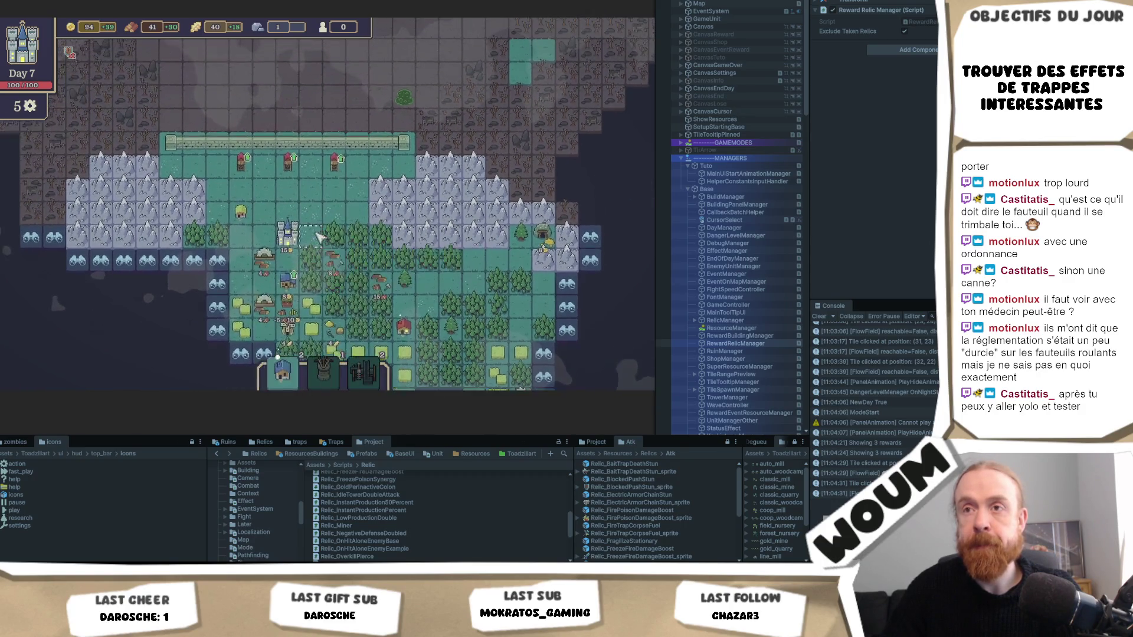
click(294, 384)
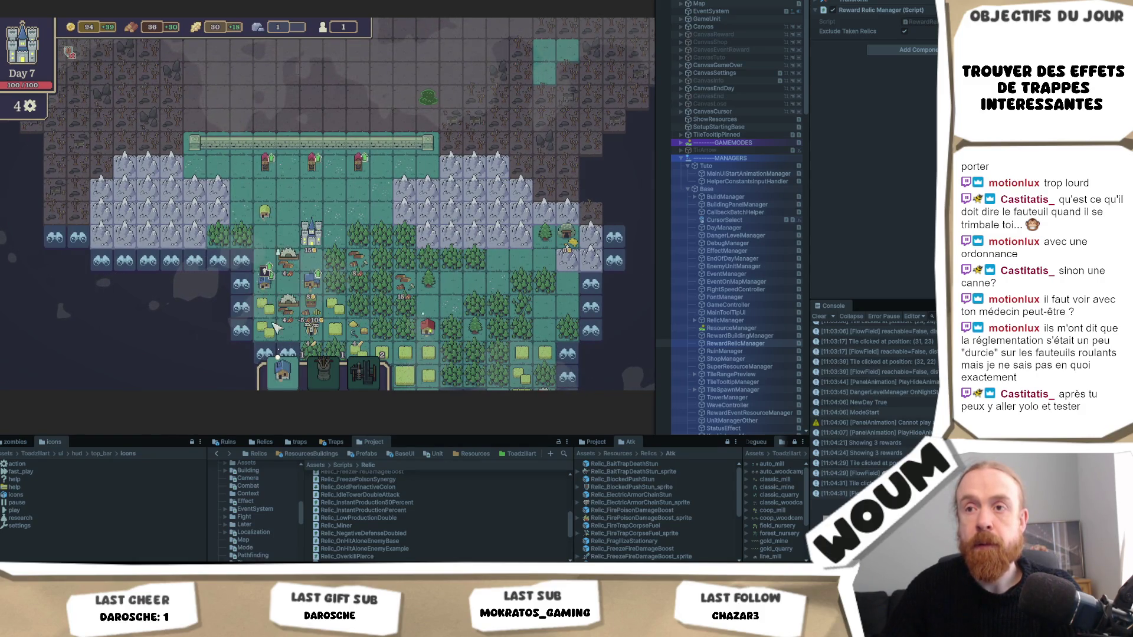
click(309, 275)
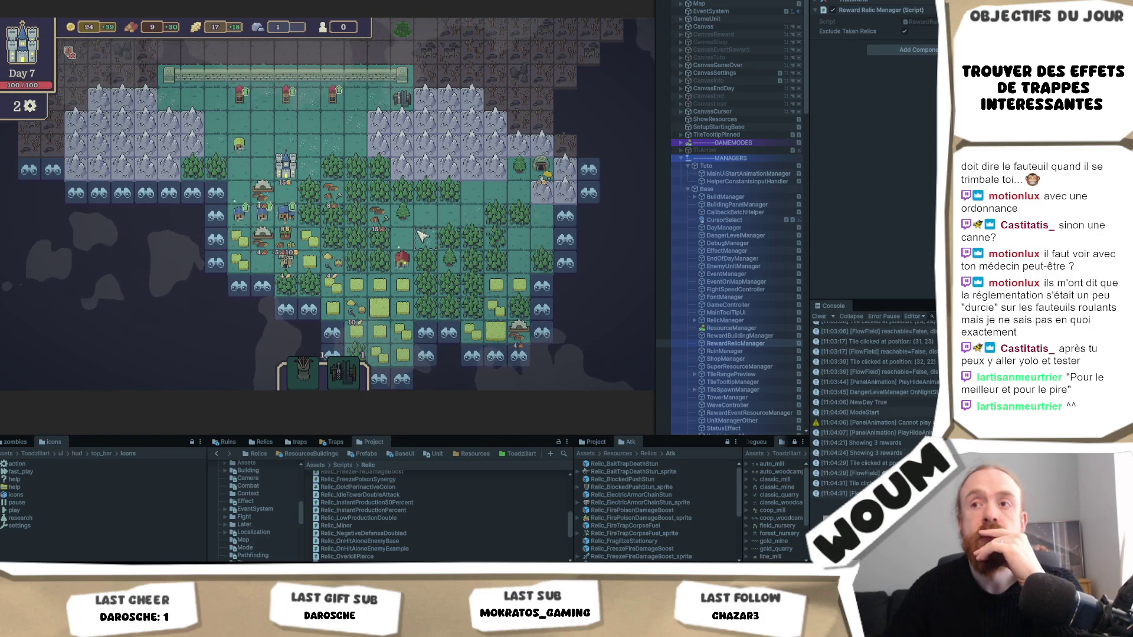
Check the Sylvan House range tooltip near the colony
mouse_move(295, 222)
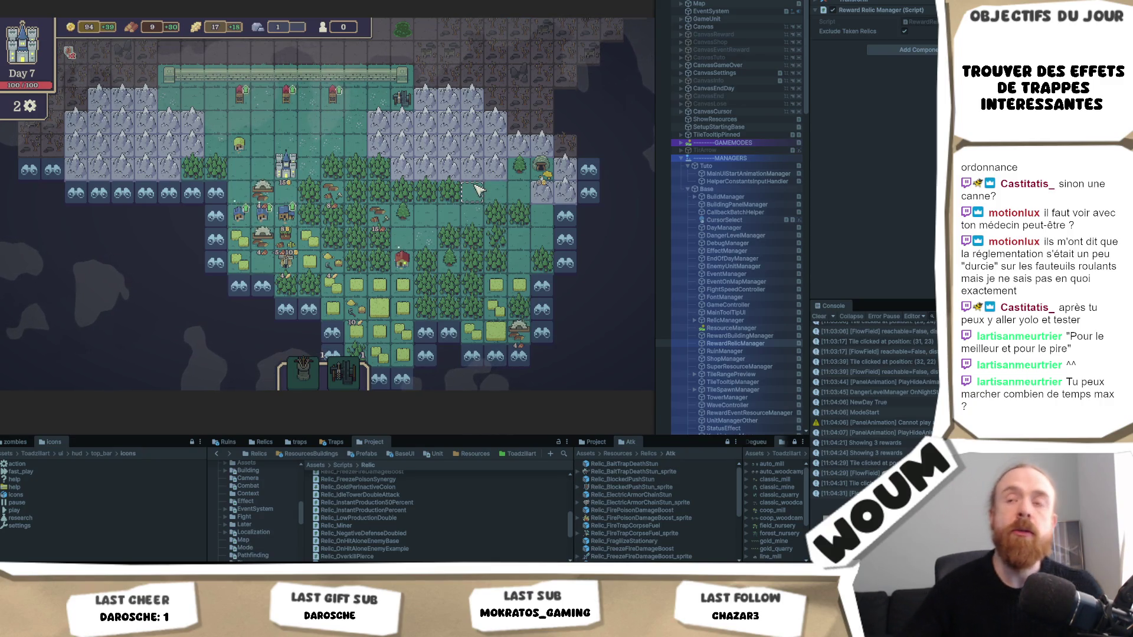
key(w)
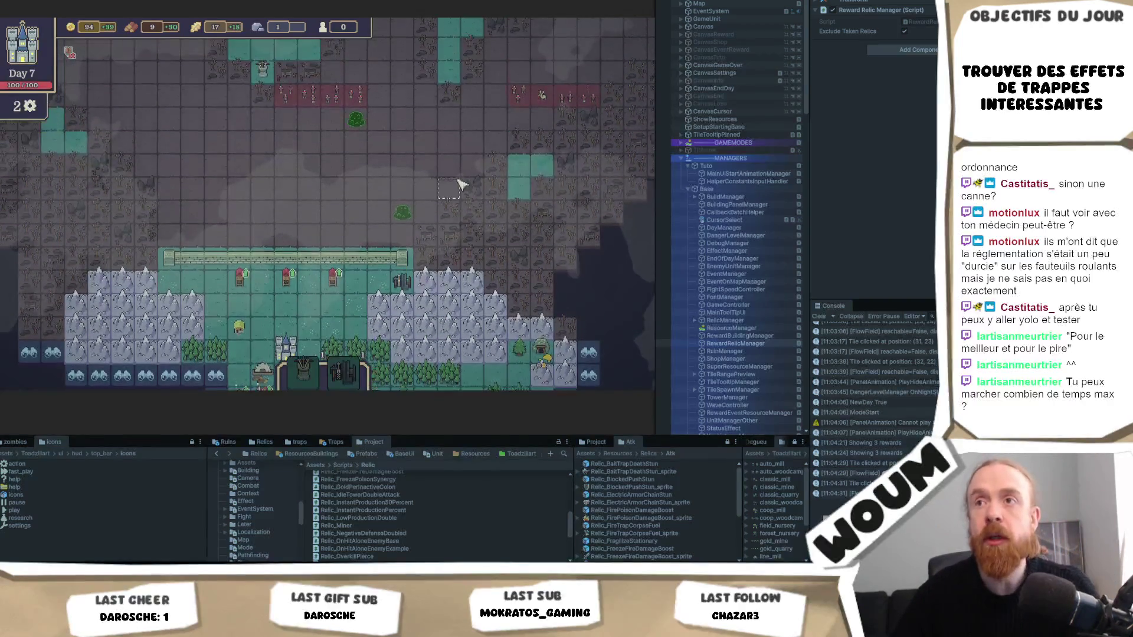
key(w)
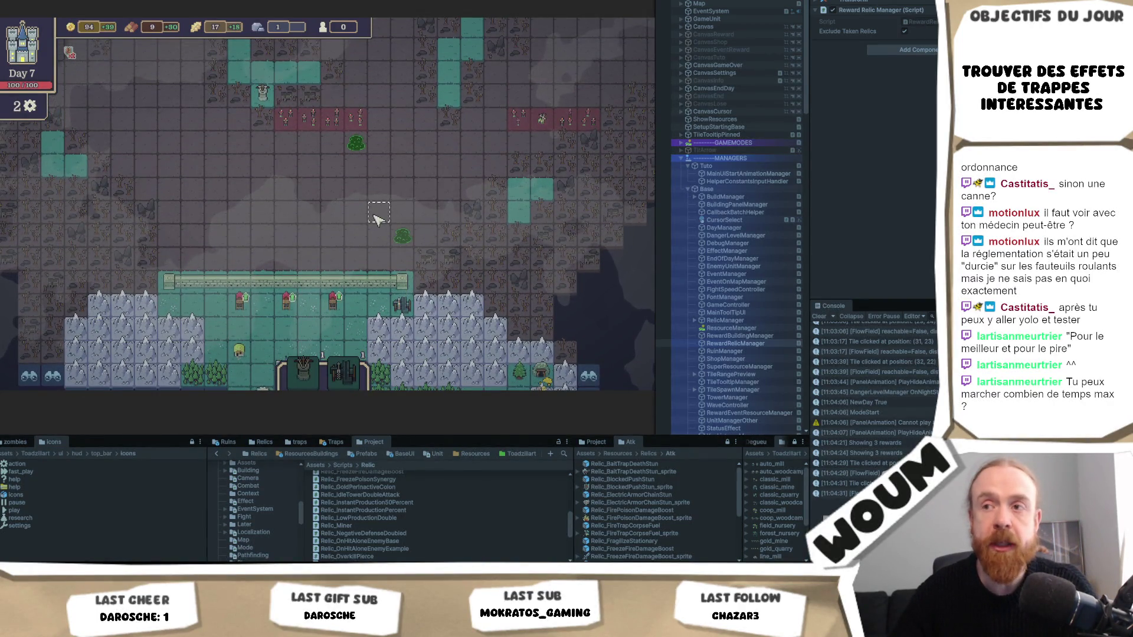
key(s)
mouse_move(405, 275)
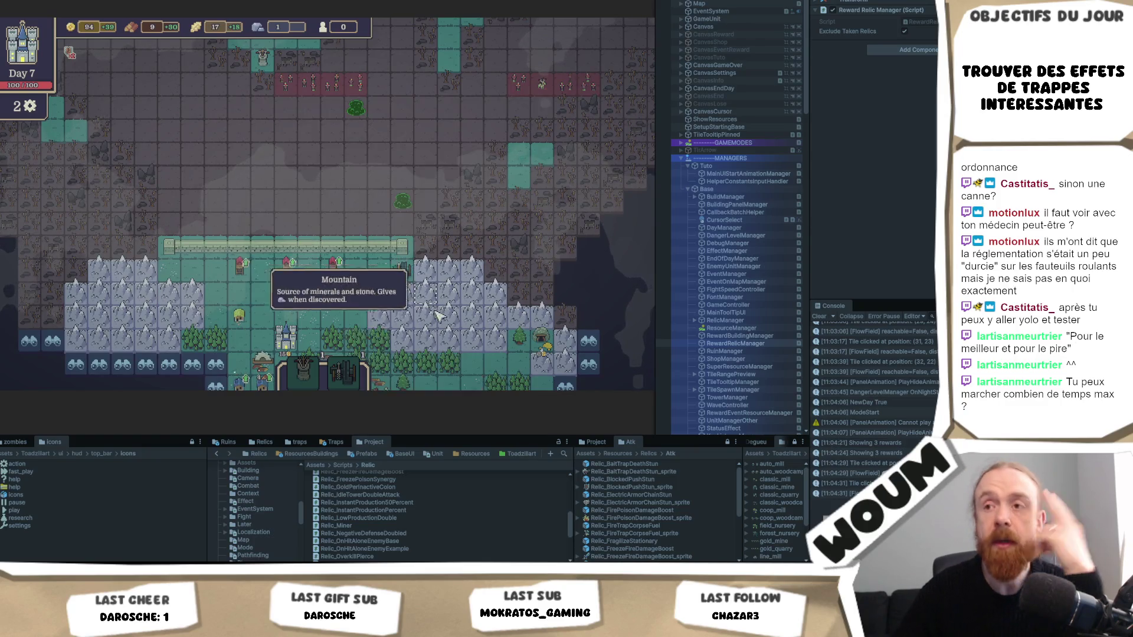
key(s)
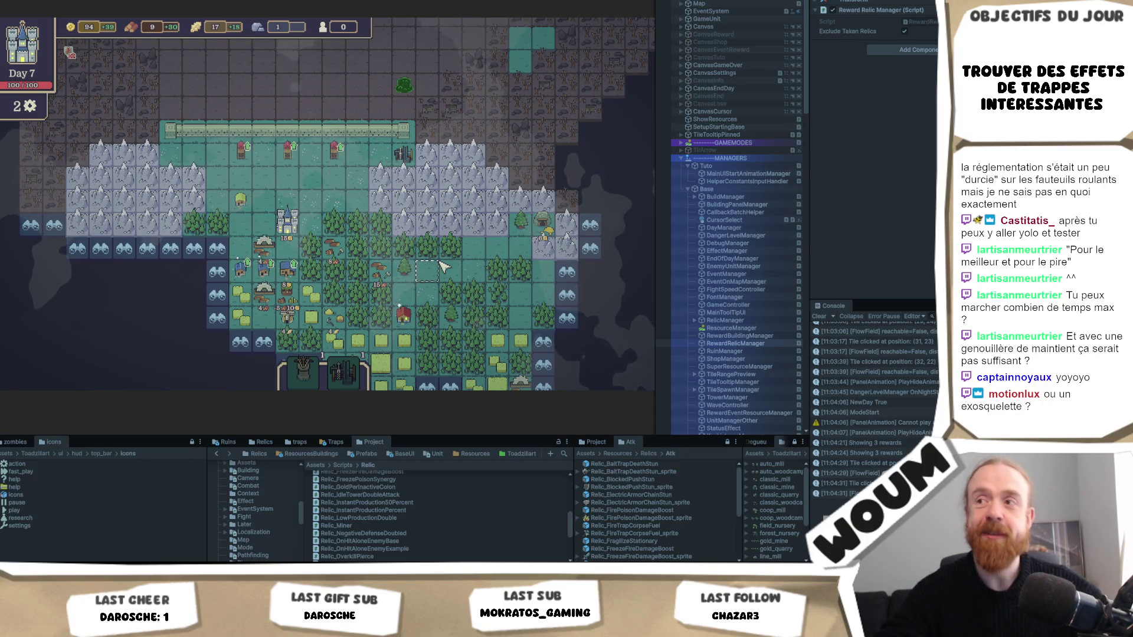
Pan around the walled colony and down to the Discoverable Tiles along the island's lower edge
key(w)
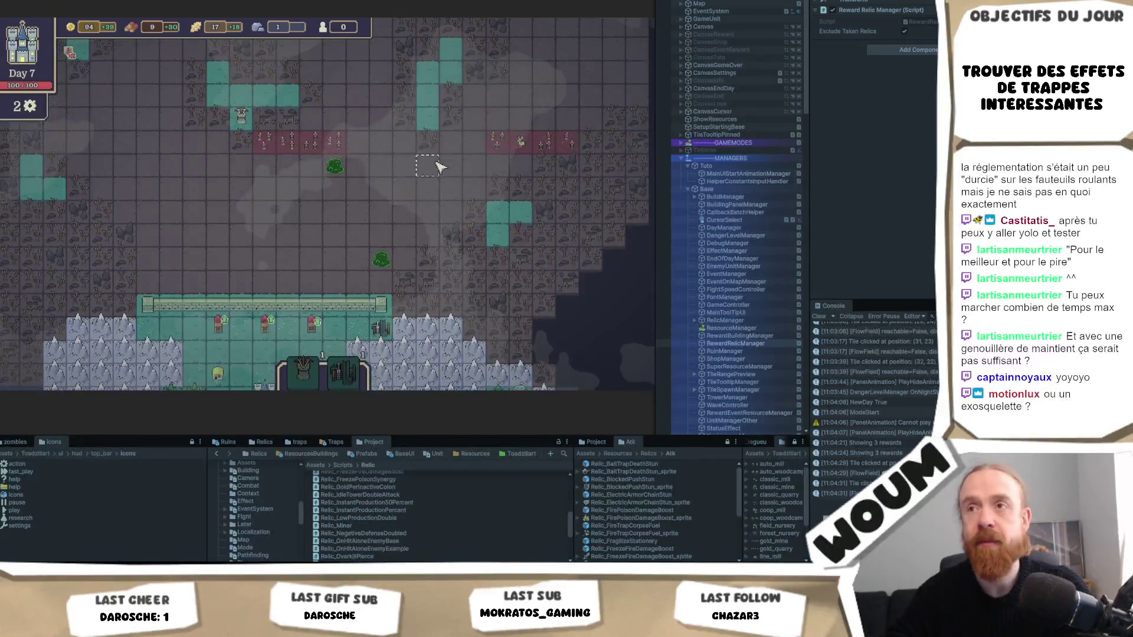
key(s)
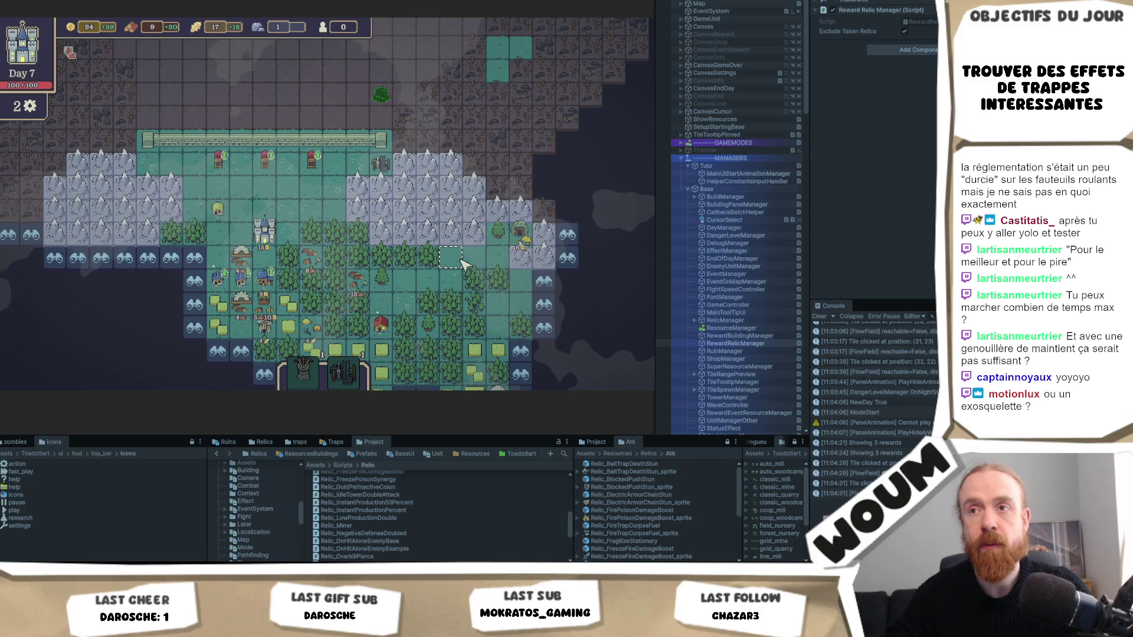
key(w)
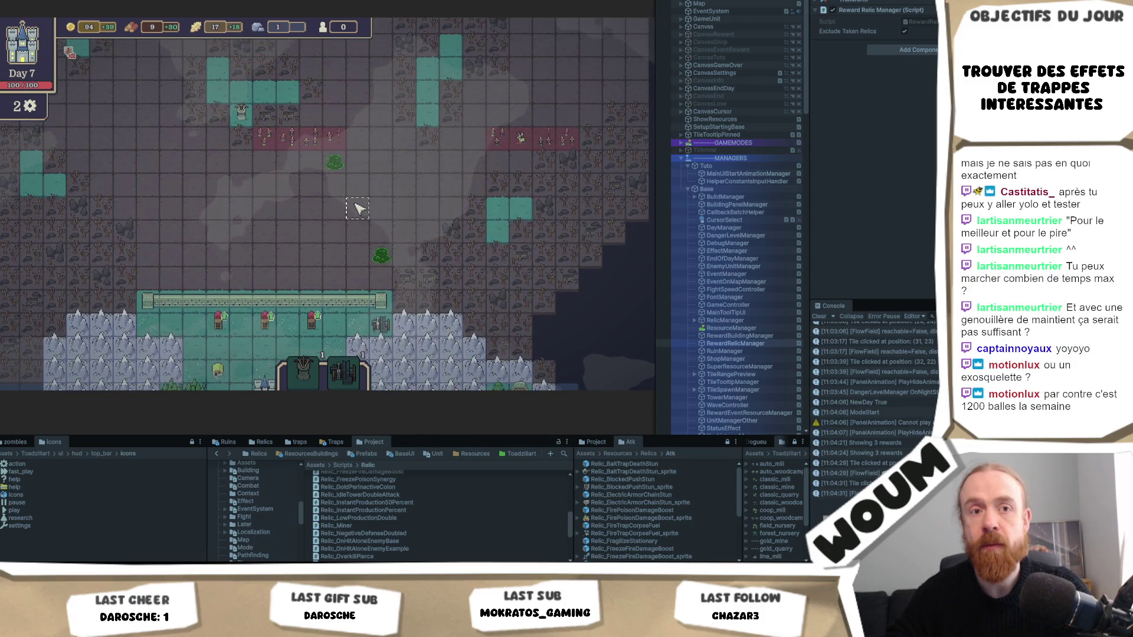
key(a)
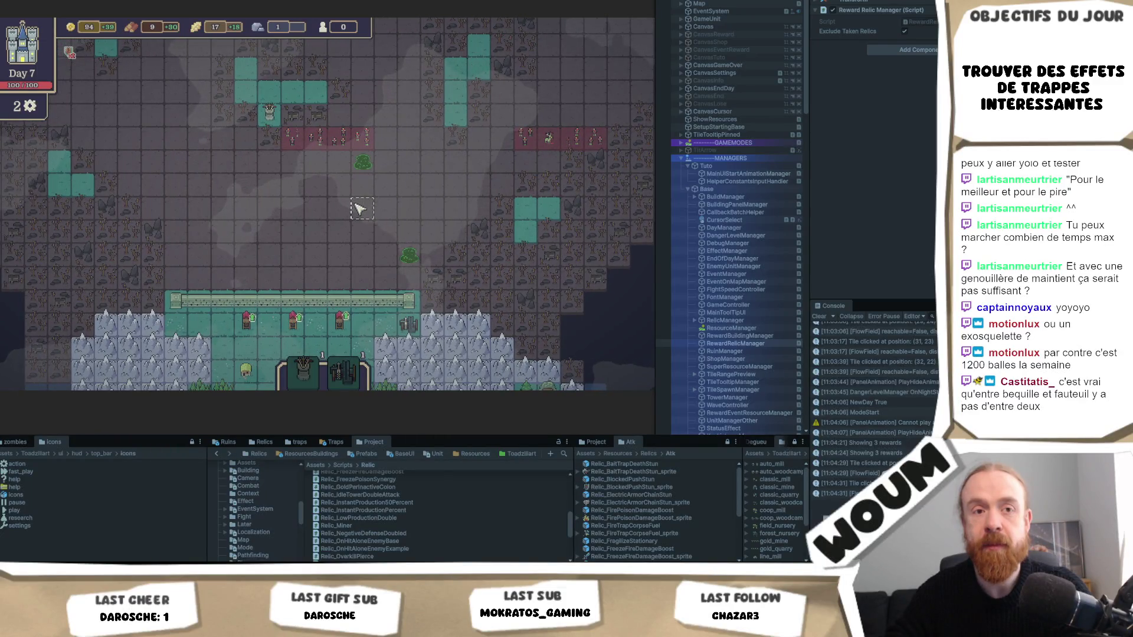
key(d)
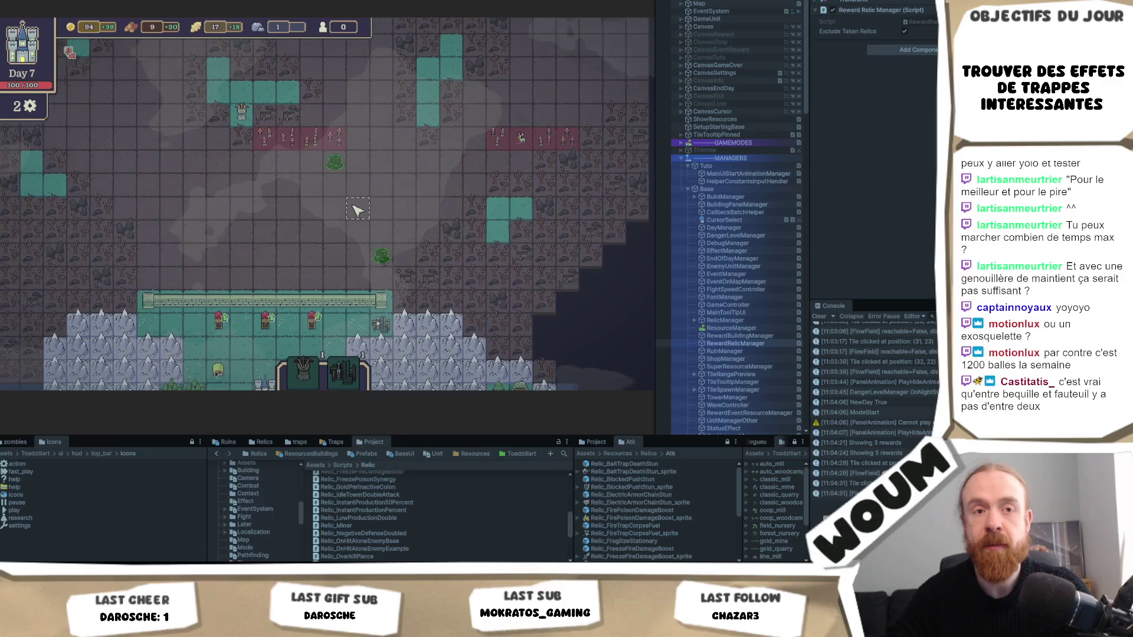
key(a)
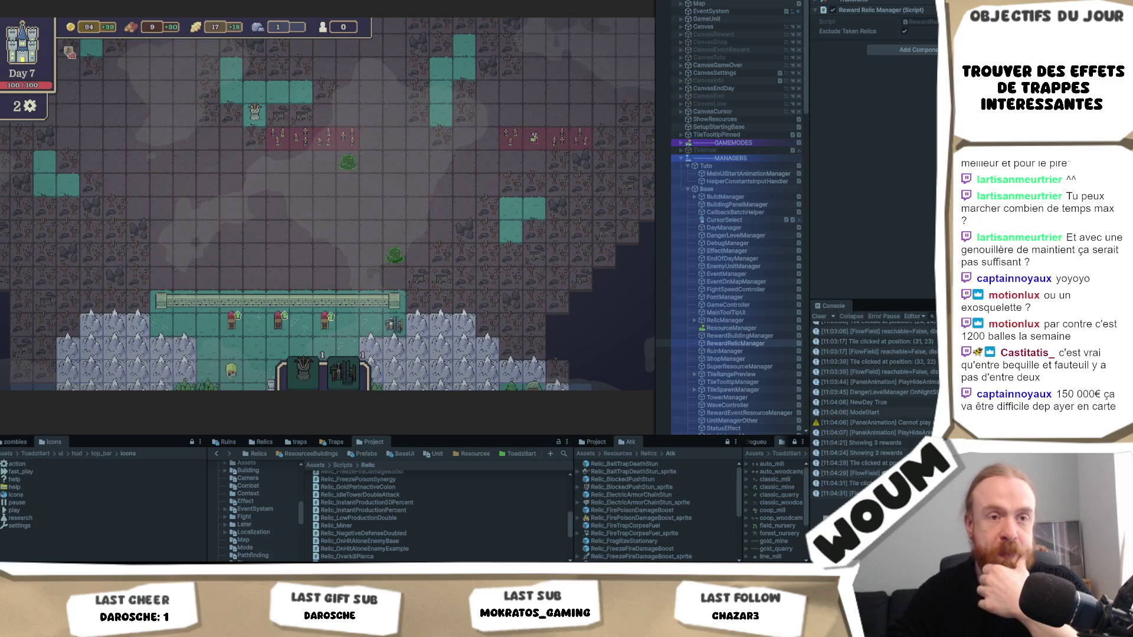
key(d)
key(s)
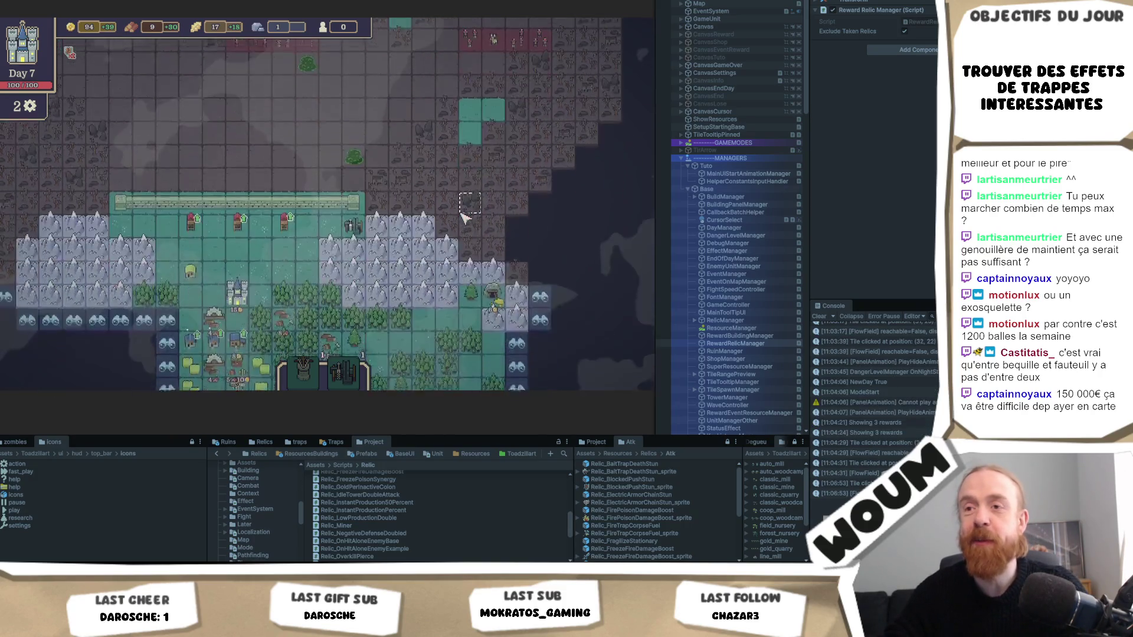
key(w)
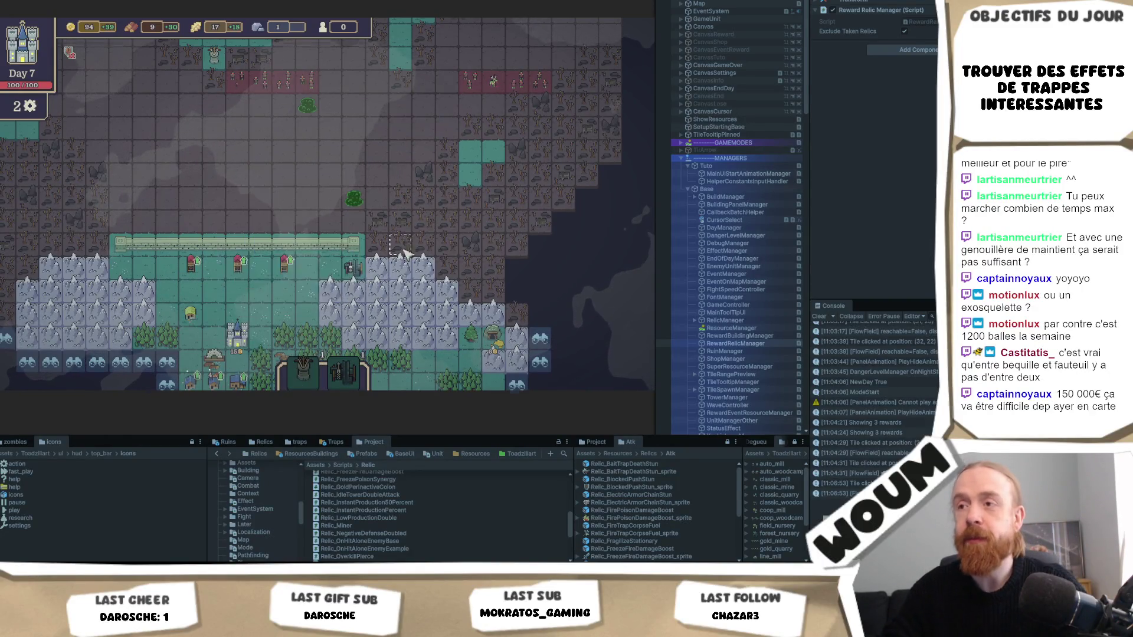
mouse_move(347, 408)
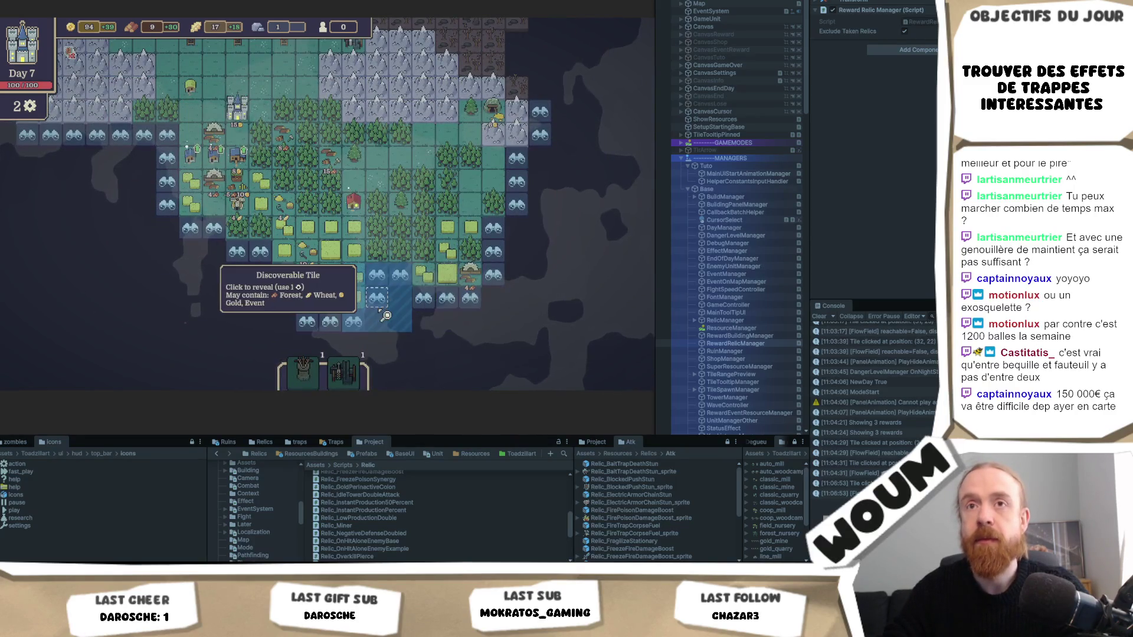
Reveal two hidden tiles at the lower left, then end Day 7 and watch the night wave
mouse_move(69, 53)
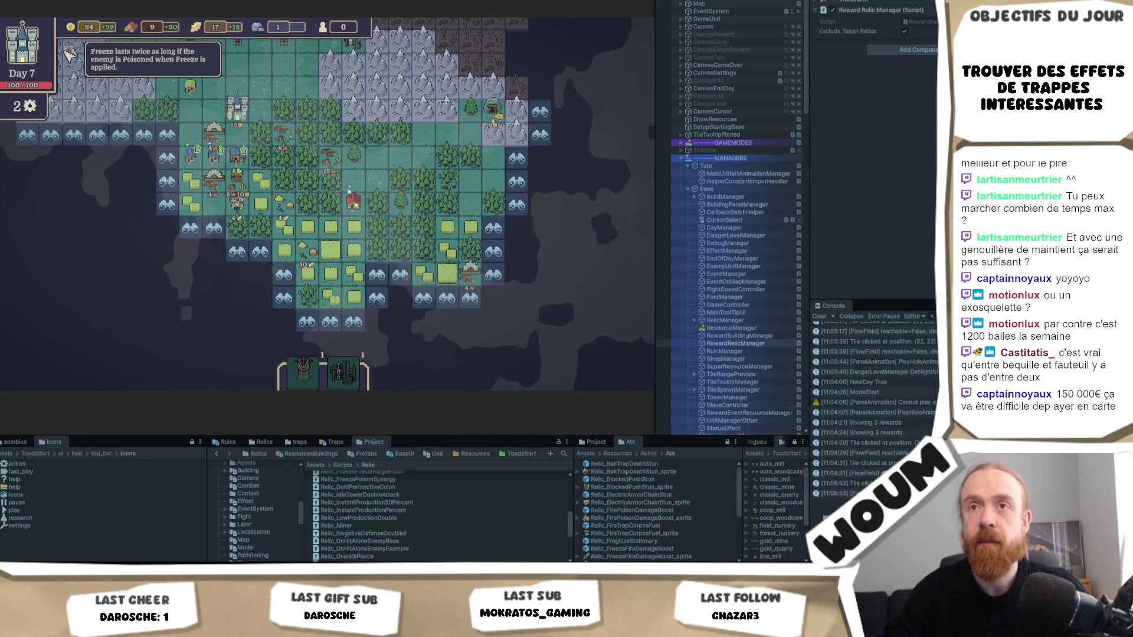
click(253, 296)
click(254, 294)
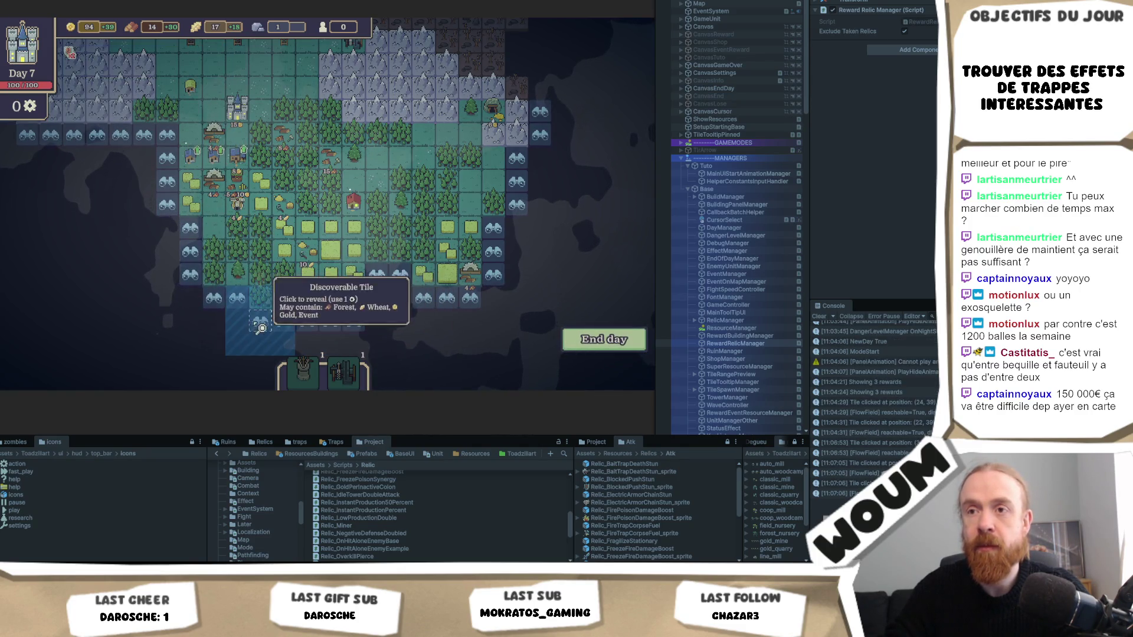
click(578, 336)
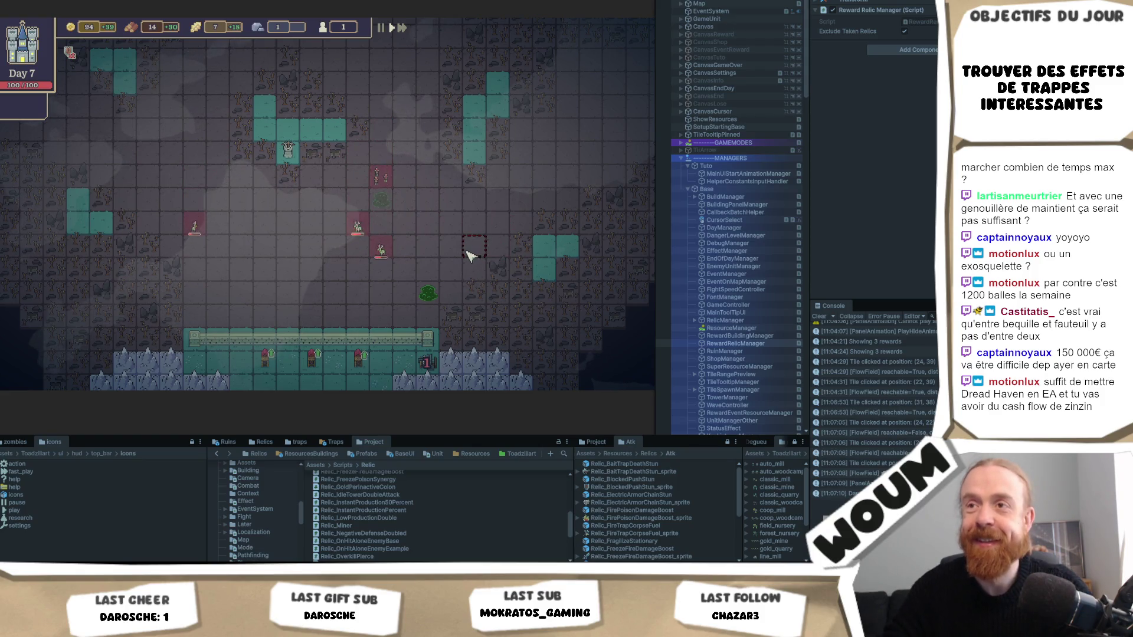
key(s)
key(a)
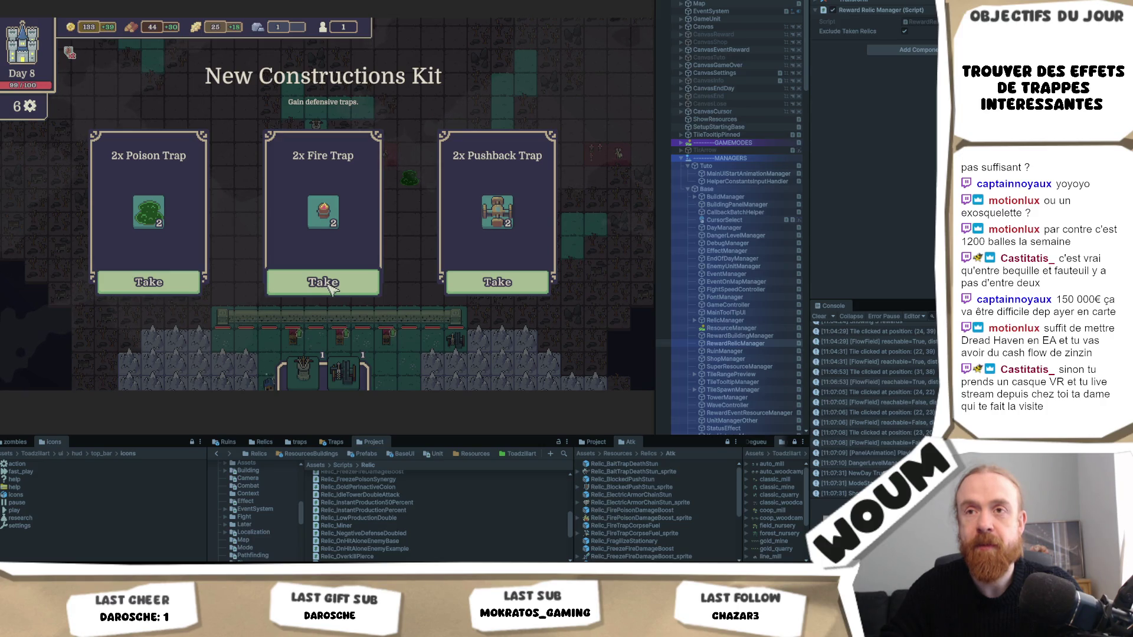
Take the pair of Fire Traps and Trap Makers, and build the Trap Makers
click(331, 288)
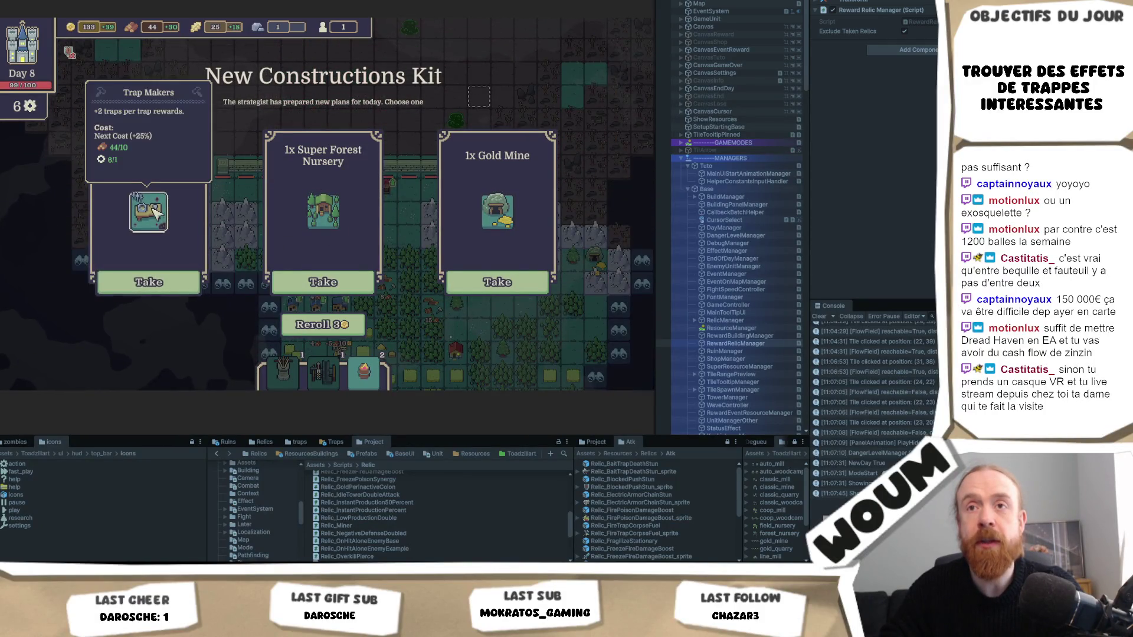
click(149, 283)
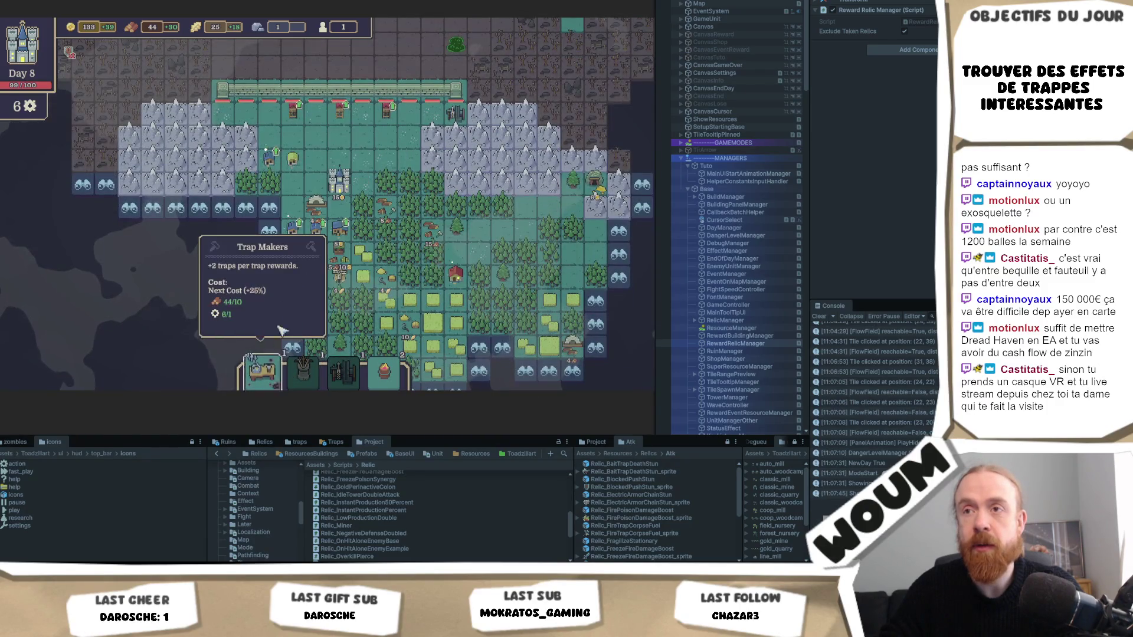
click(298, 195)
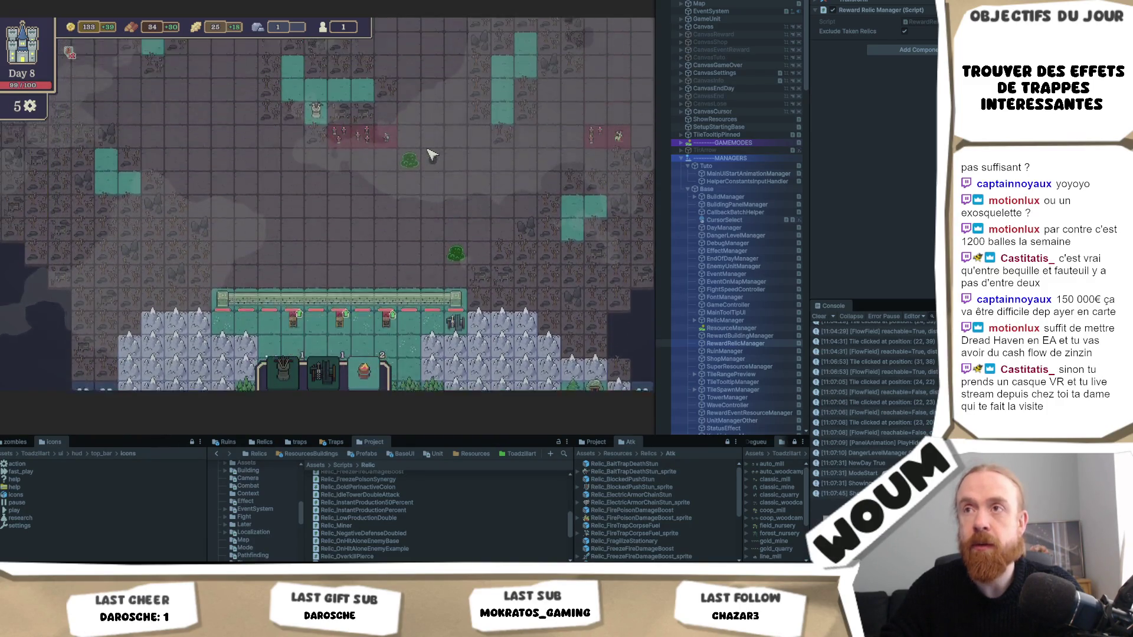
Place a fire trap on the map and buy a Double Shot Tower
click(415, 224)
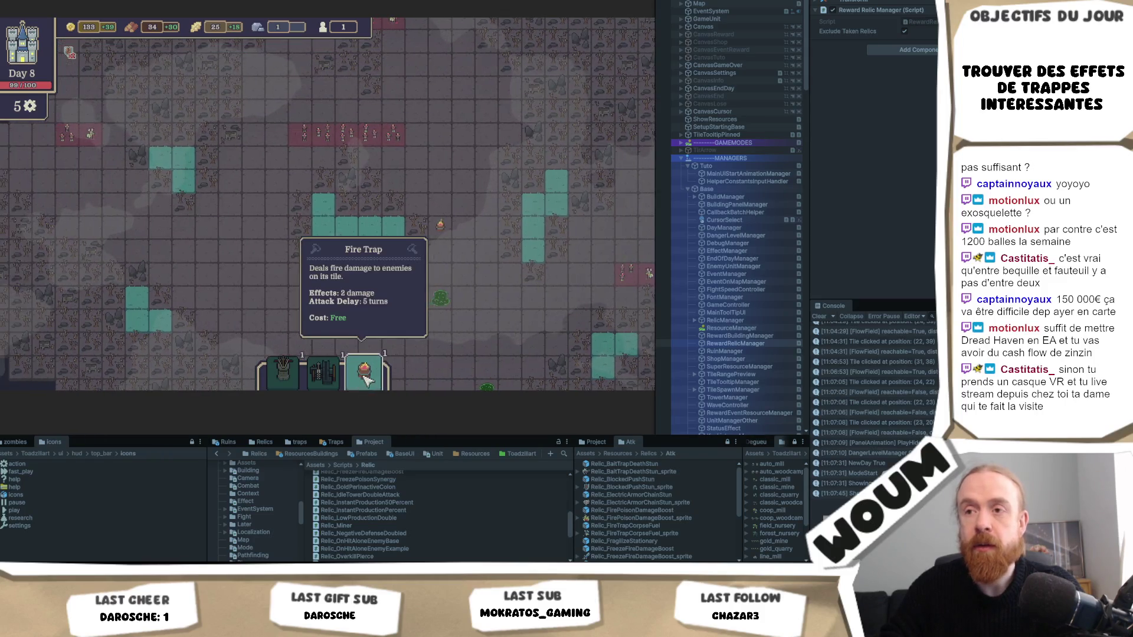
click(299, 154)
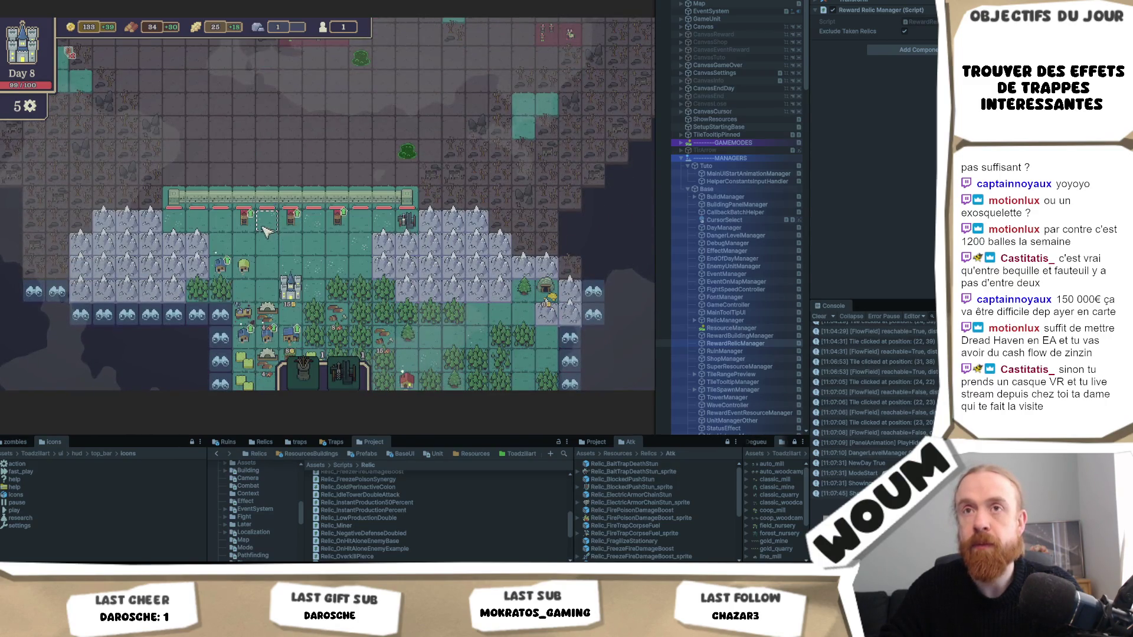
mouse_move(237, 211)
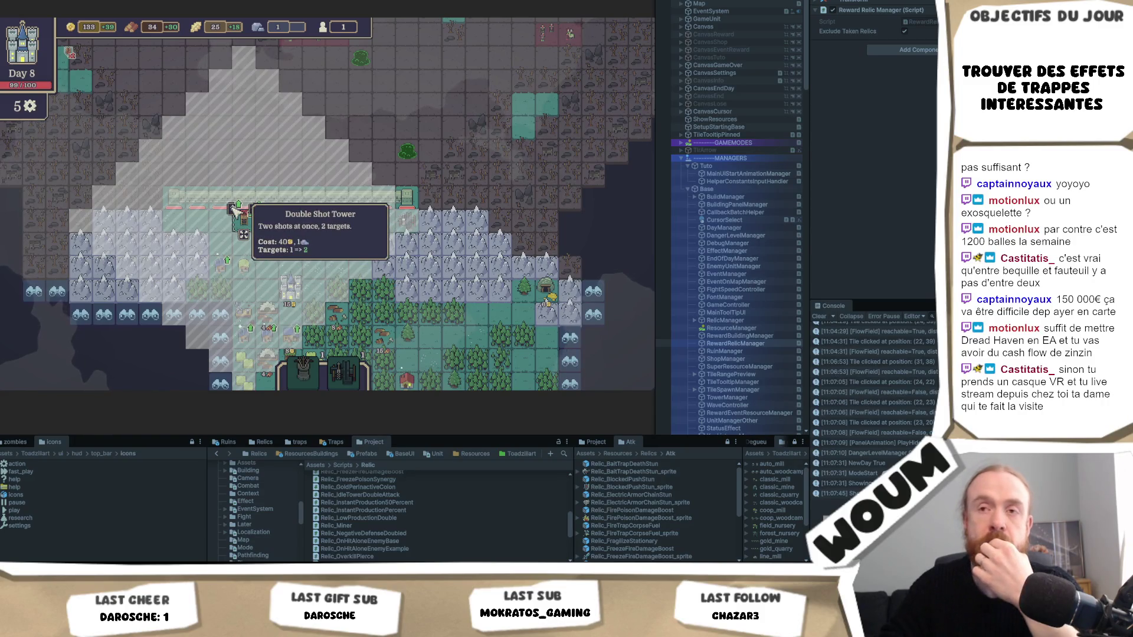
click(238, 212)
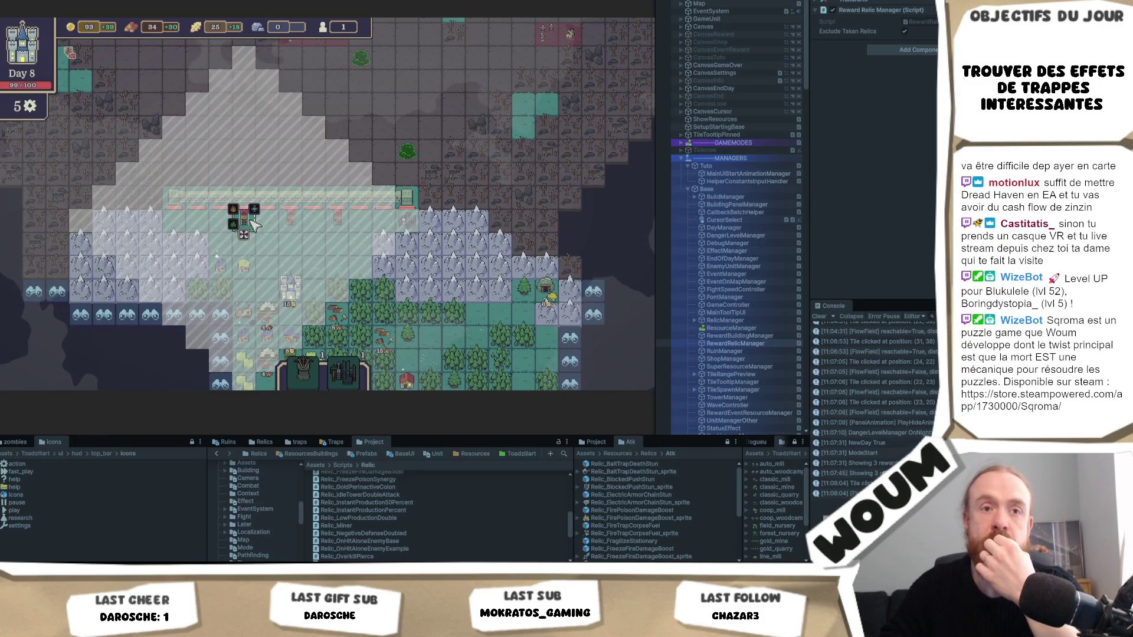
Look over the poison trap bushes and pick up a poison bush to move it
key(w)
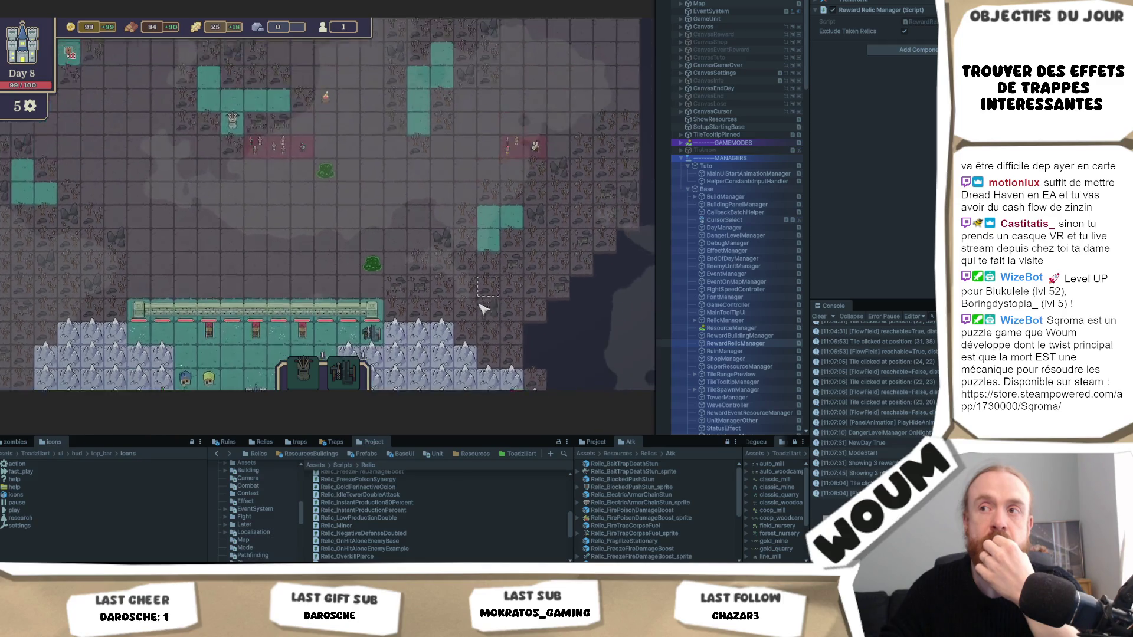
key(s)
key(d)
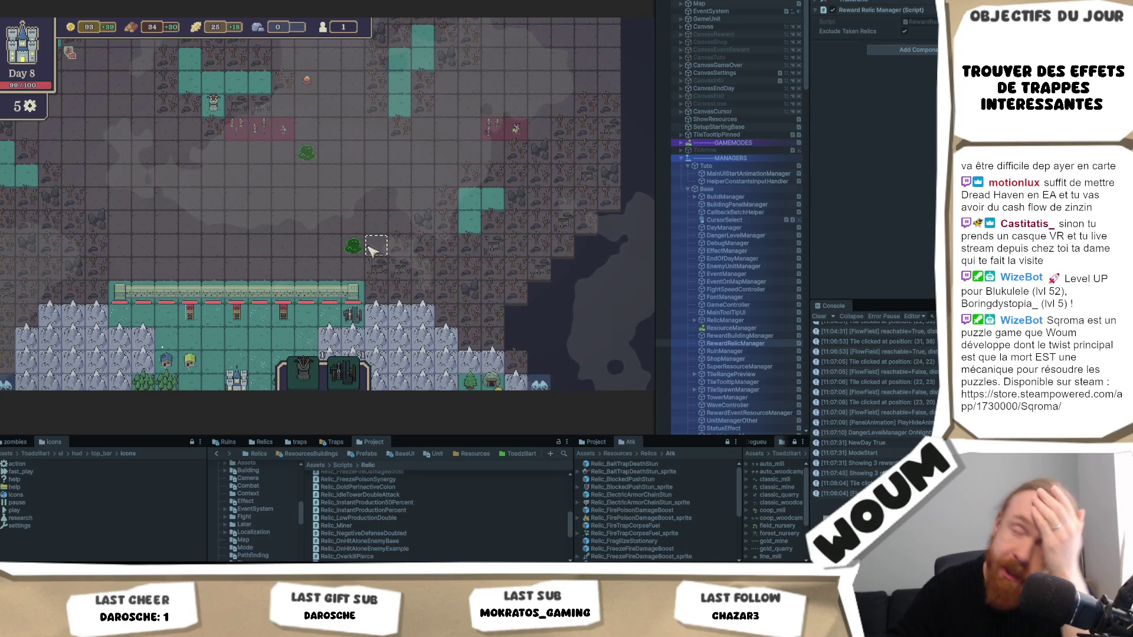
mouse_move(353, 248)
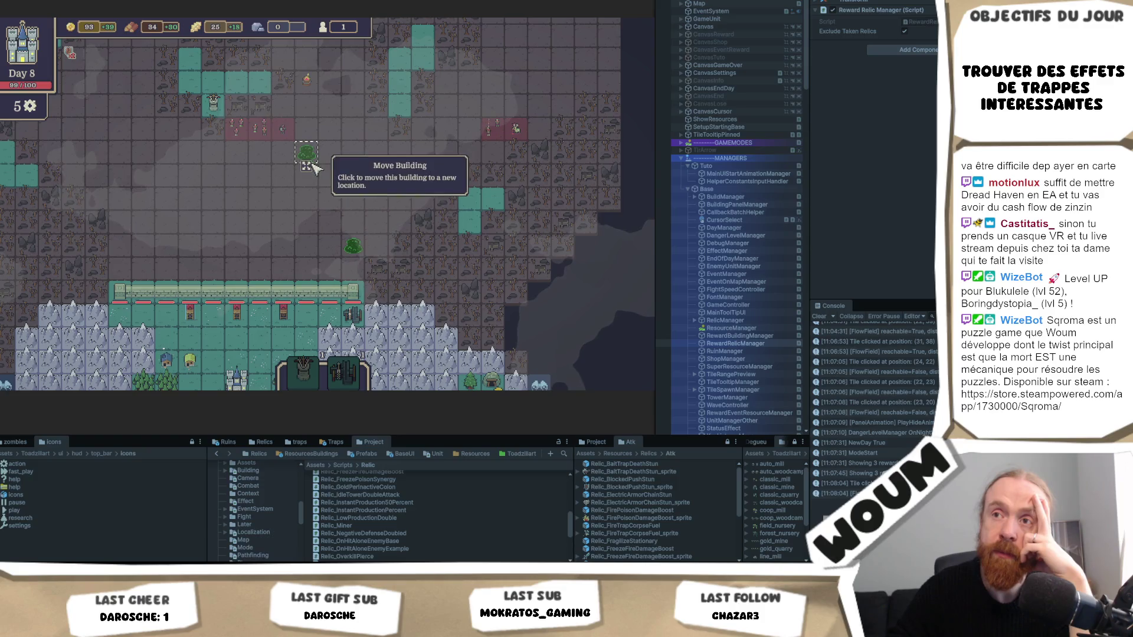
key(w)
key(a)
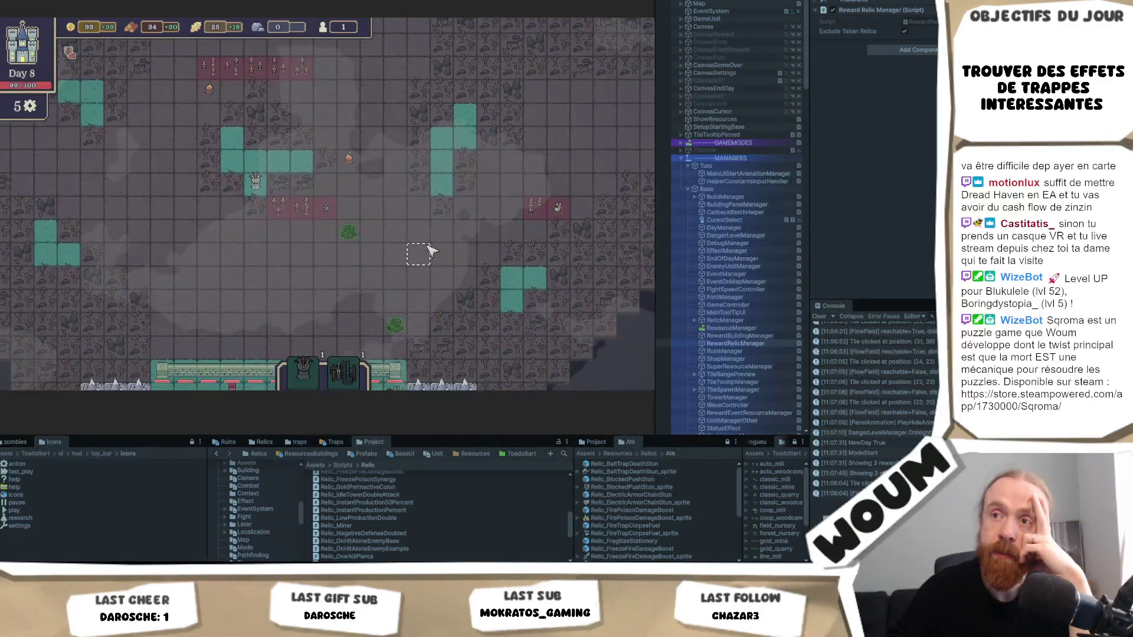
scroll(283, 207, up, 2)
scroll(283, 210, down, 2)
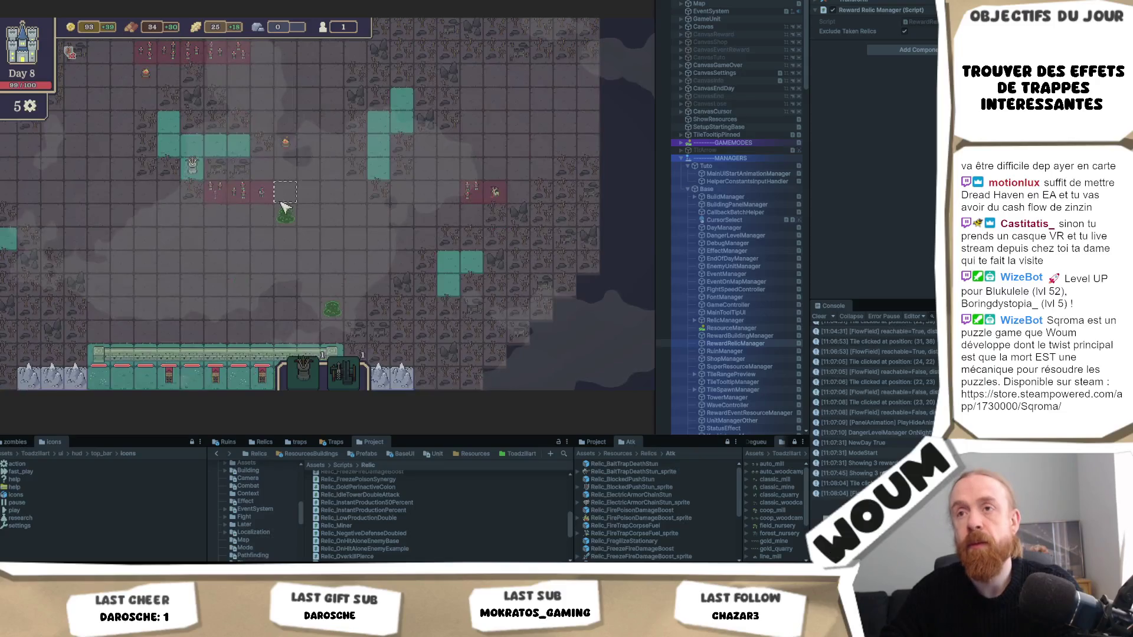
click(285, 230)
Reveal a discoverable tile left of the forested base
key(s)
key(a)
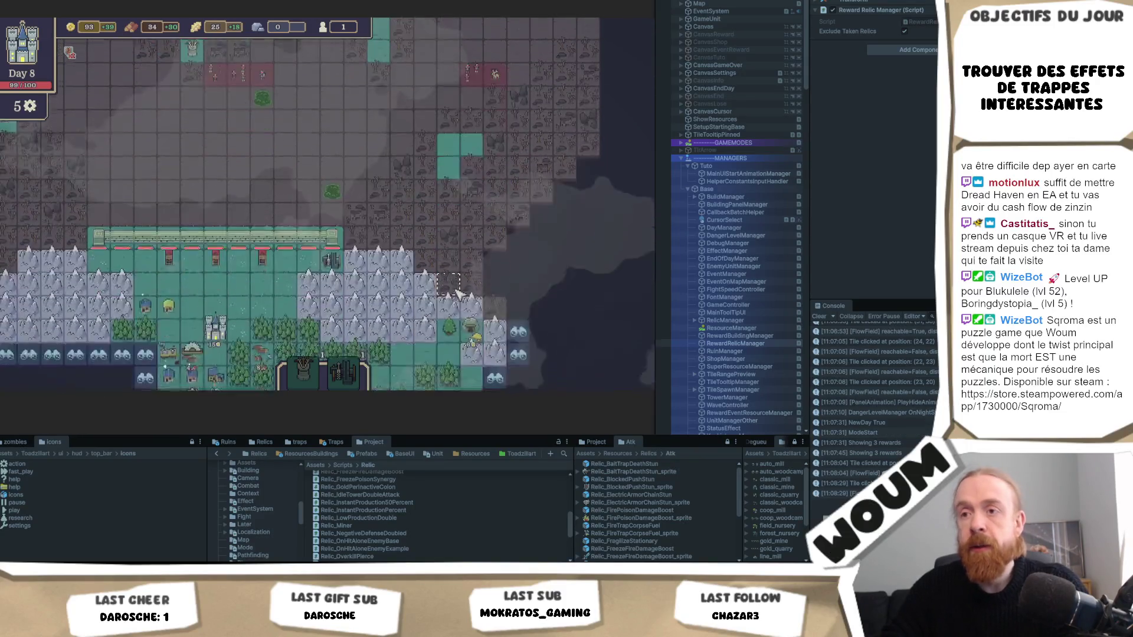
click(236, 179)
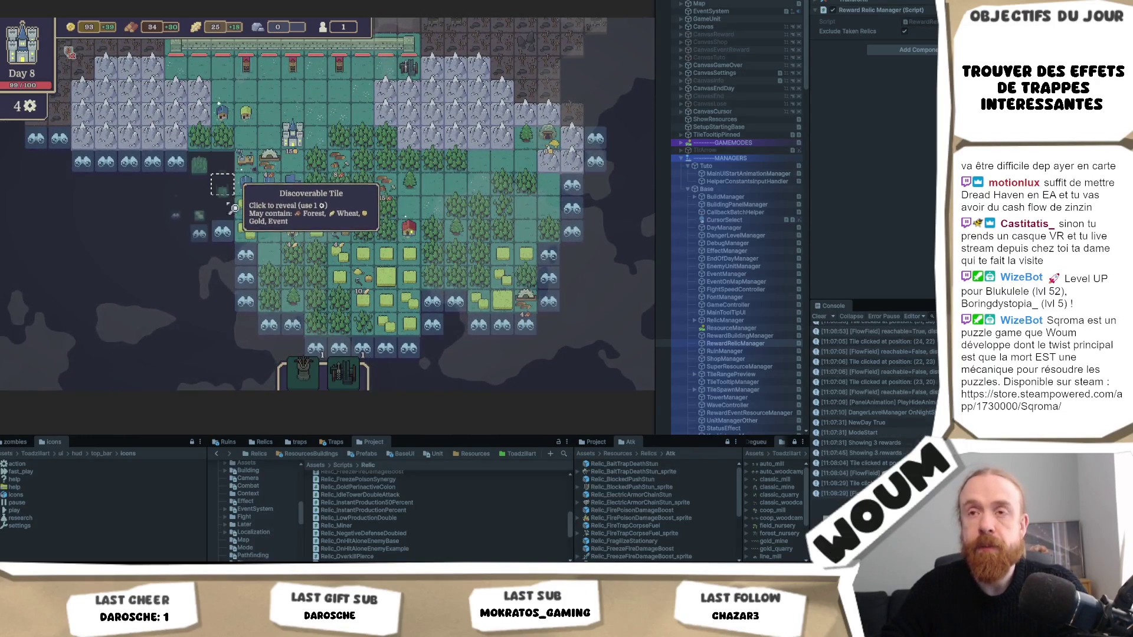
Reveal another tile left of the base and postpone the Wandering Alchemist offer with Come Back Later
click(174, 183)
mouse_move(176, 188)
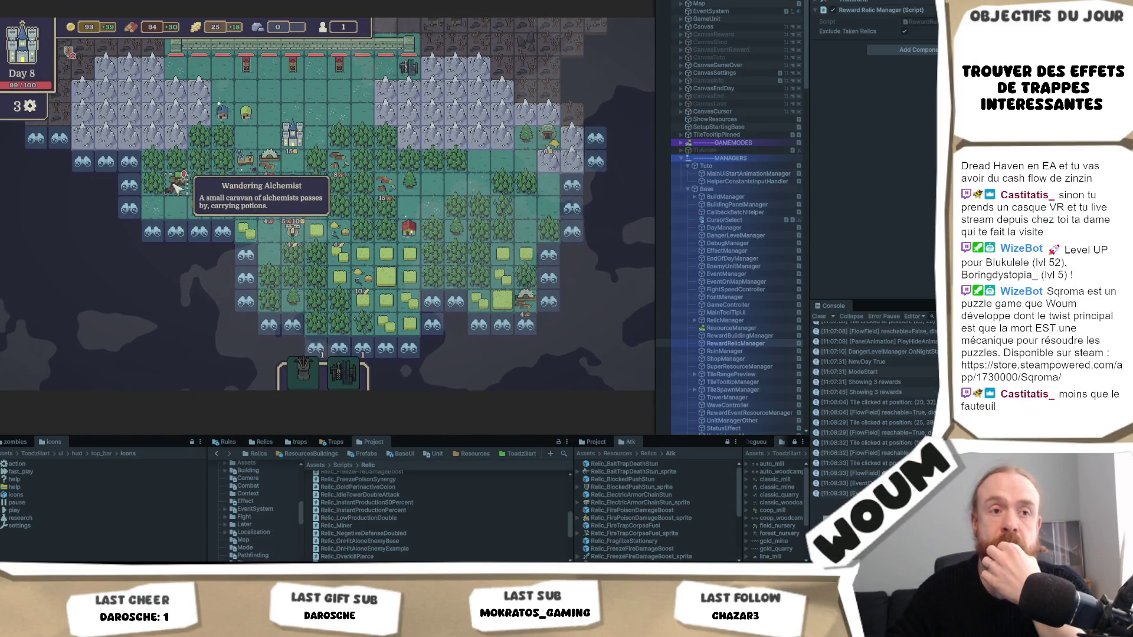
click(180, 189)
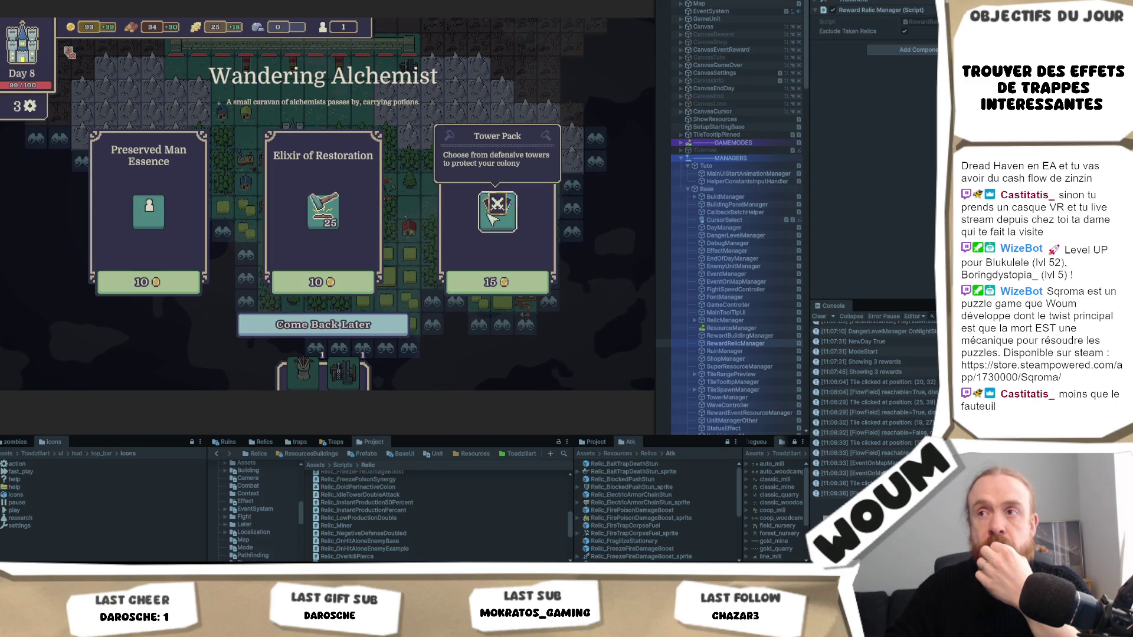
click(381, 326)
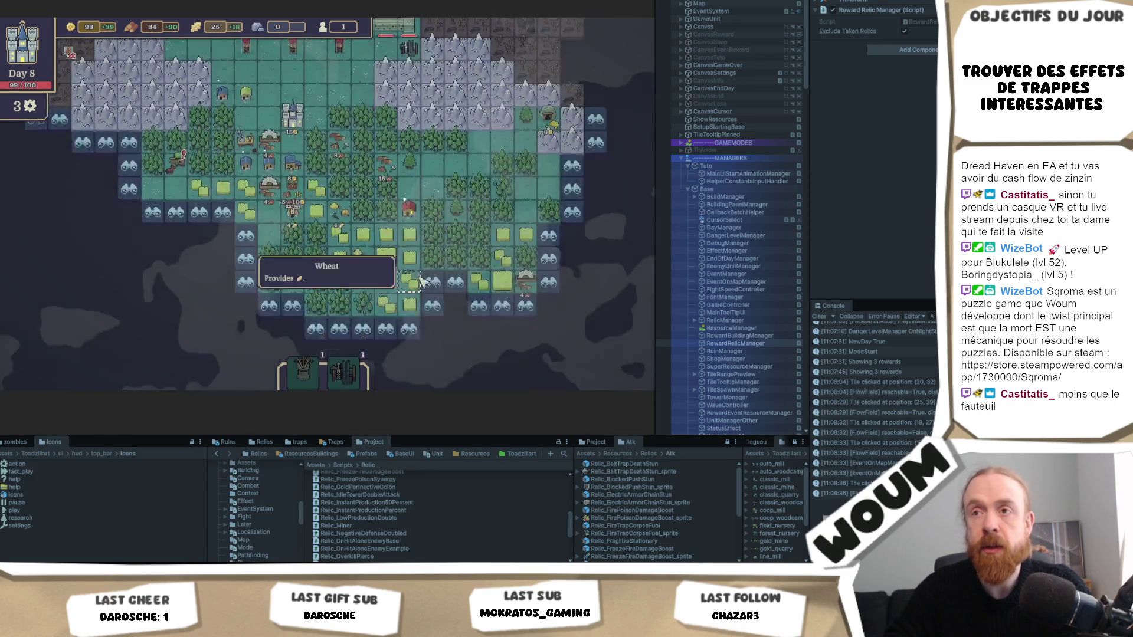
Reveal the last discoverable tiles on the left, then end Day 8
click(190, 205)
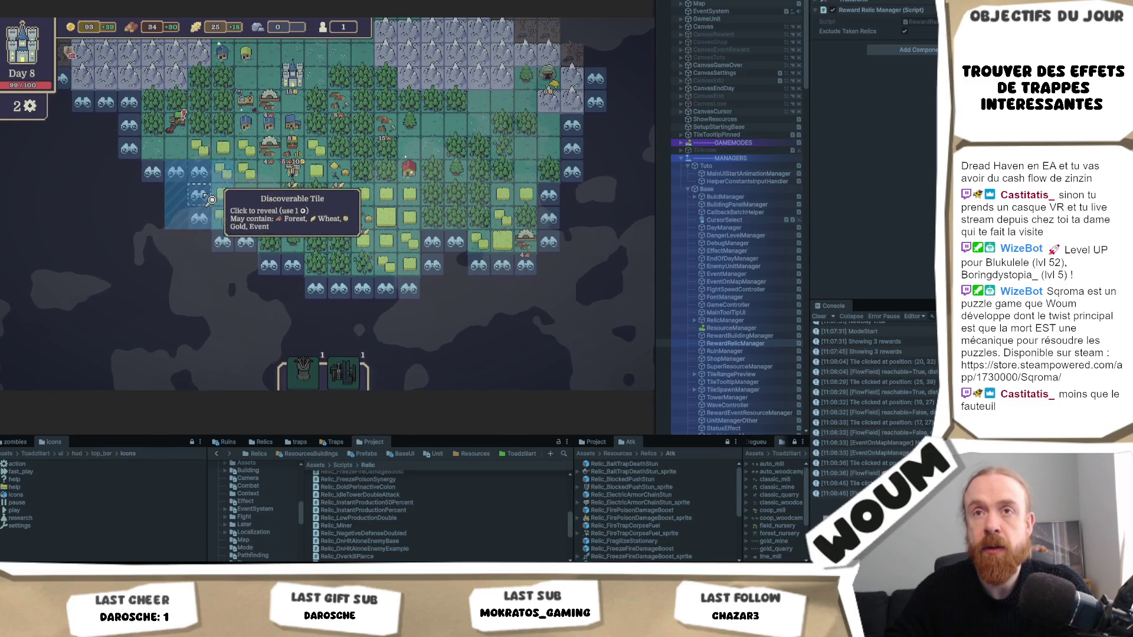
click(123, 210)
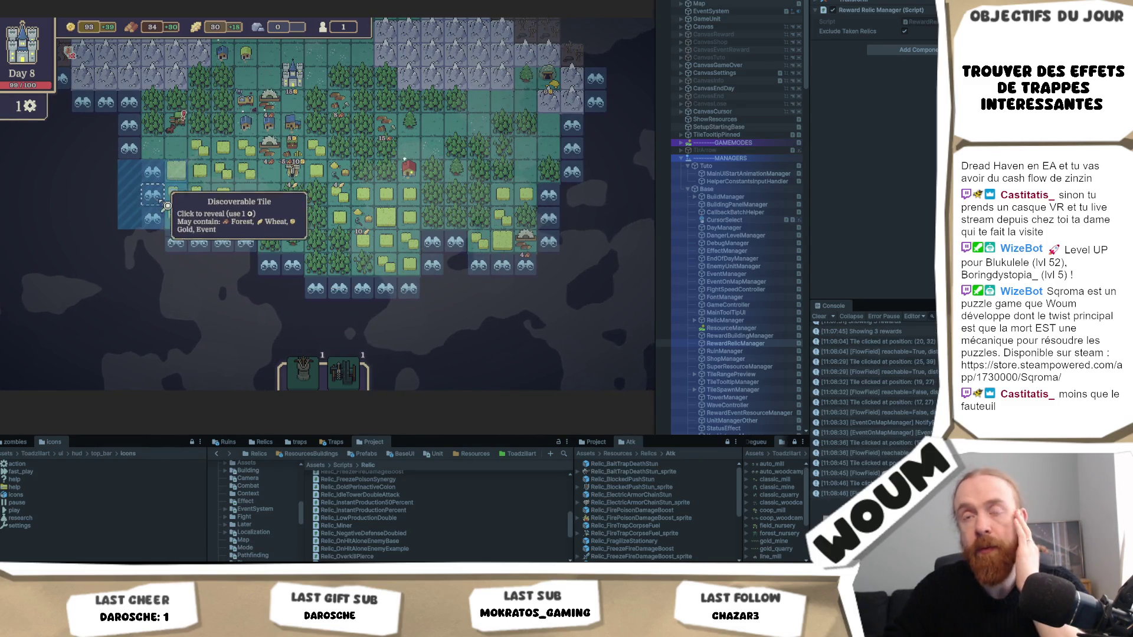
click(608, 346)
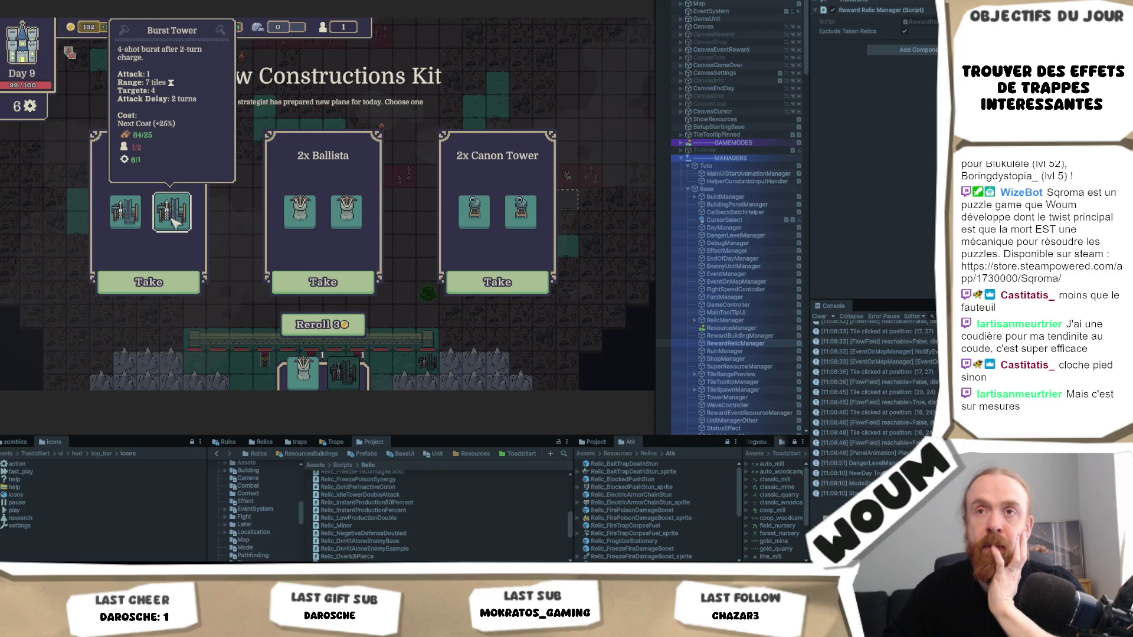
Take the 2x Burst Tower and 1x Sylvan House construction kits
click(169, 286)
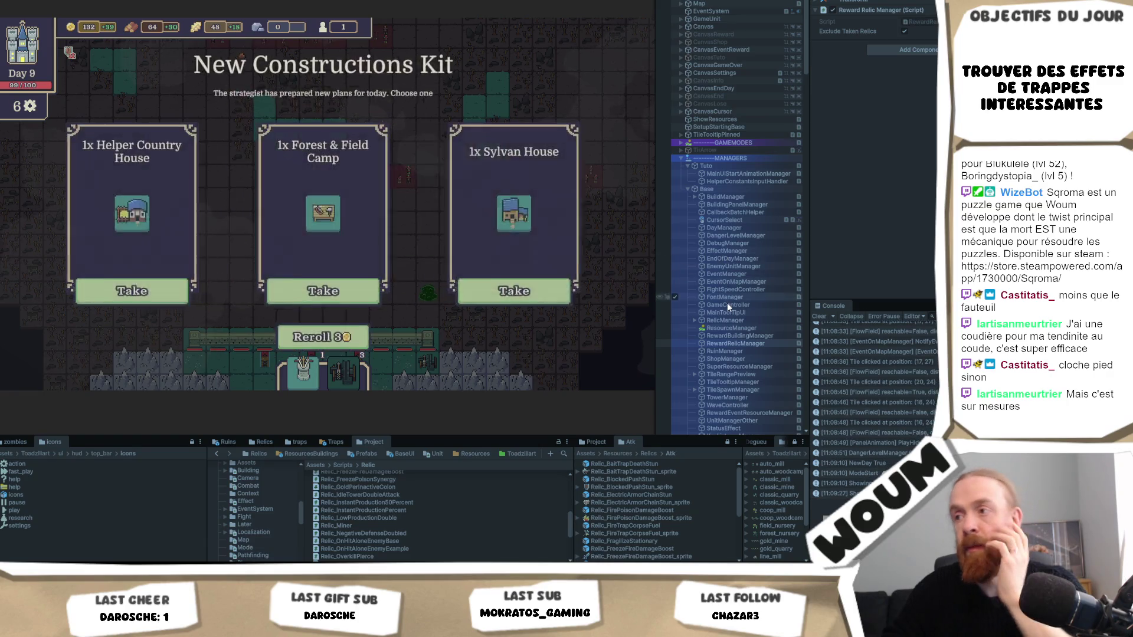
scroll(727, 307, down, 3)
scroll(727, 303, down, 5)
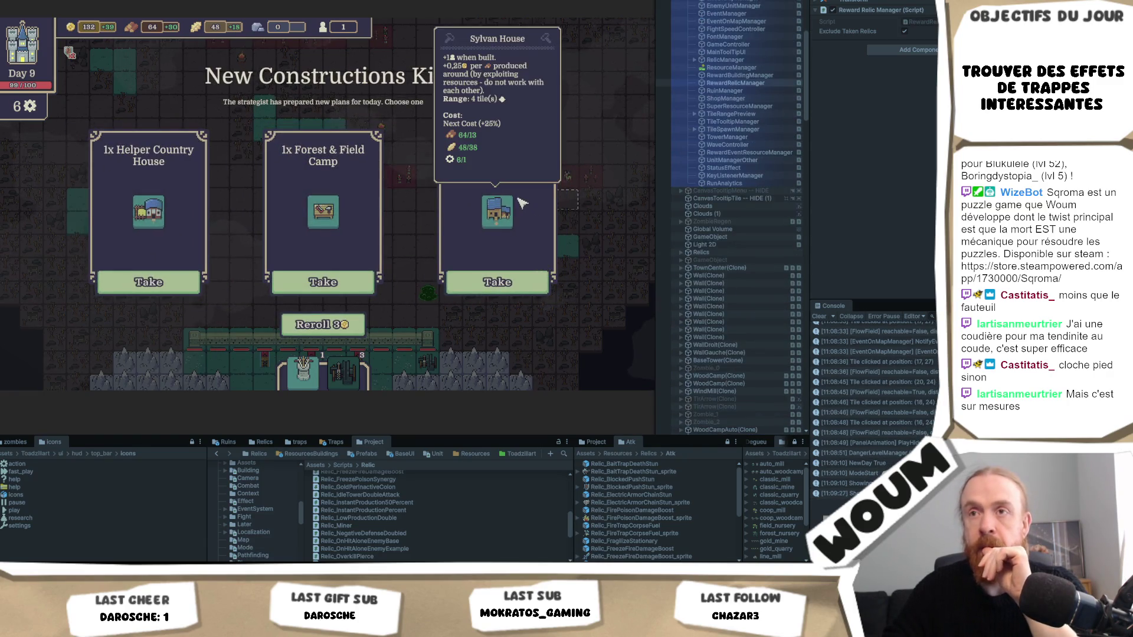
click(498, 282)
scroll(748, 272, down, 5)
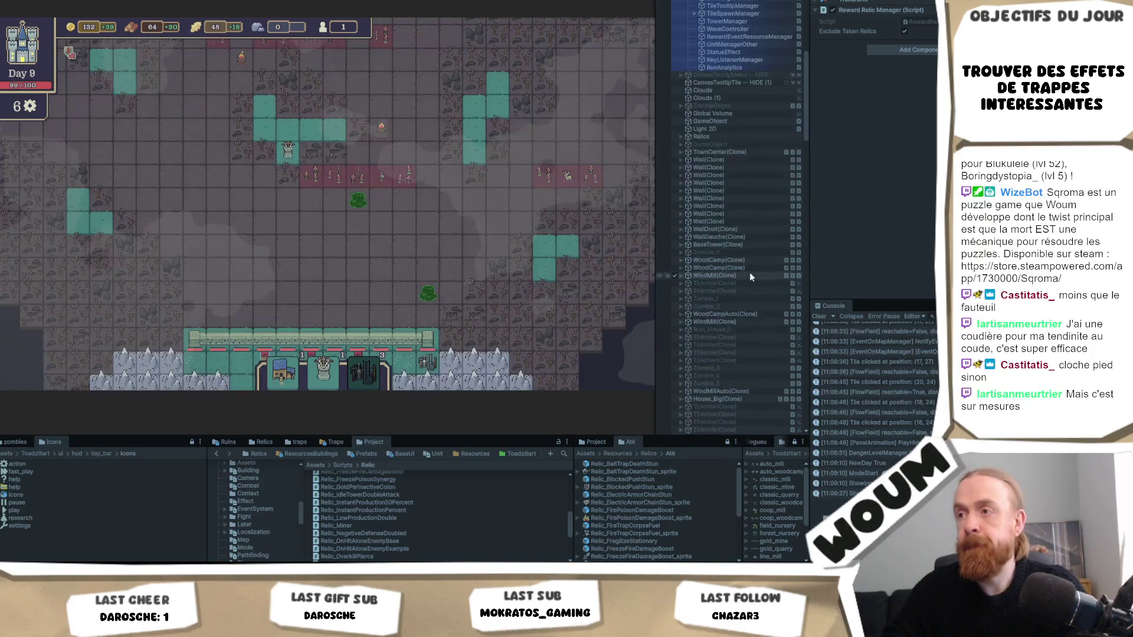
scroll(736, 316, down, 7)
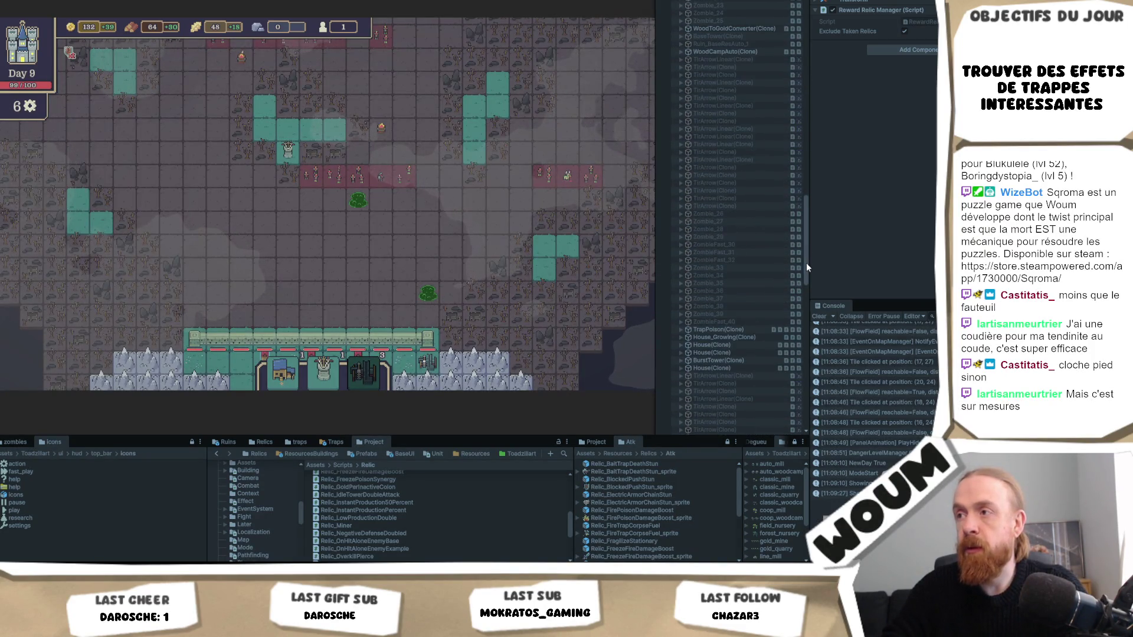
Scroll through the Hierarchy, then inspect the placed Burst Tower and its range
drag(808, 266, 785, 415)
scroll(741, 257, up, 10)
scroll(743, 258, up, 8)
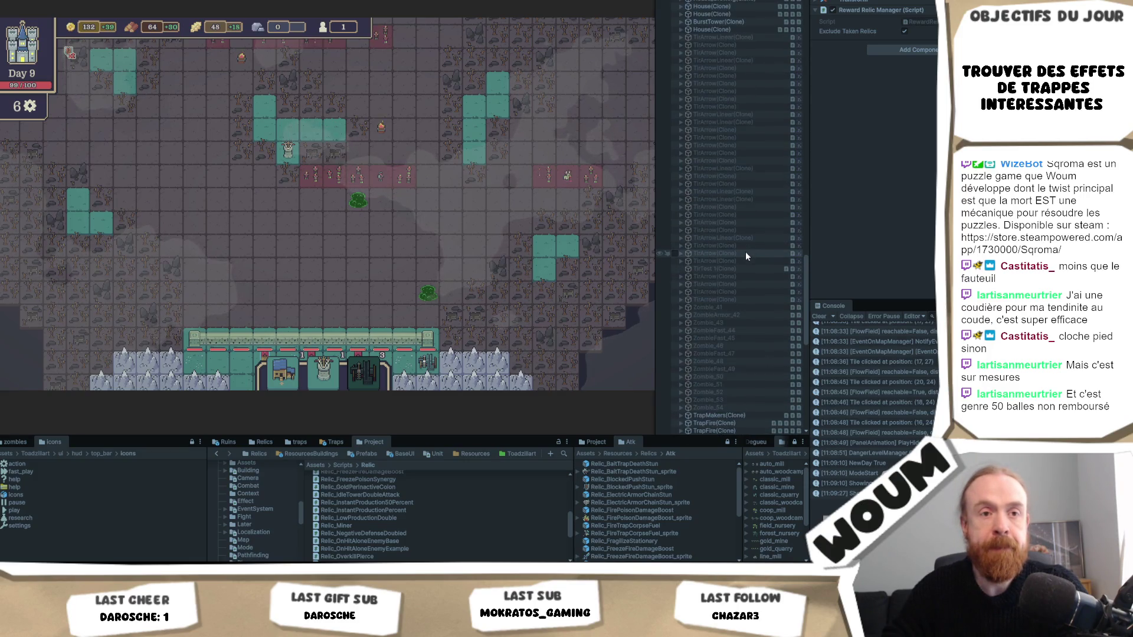
scroll(746, 256, up, 8)
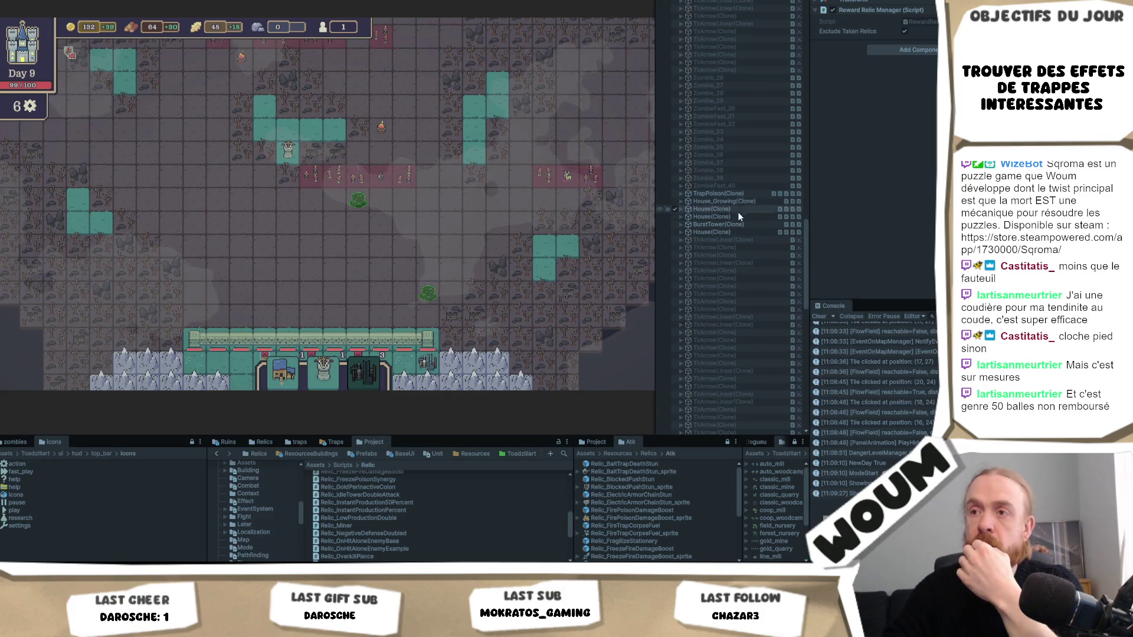
scroll(741, 237, up, 10)
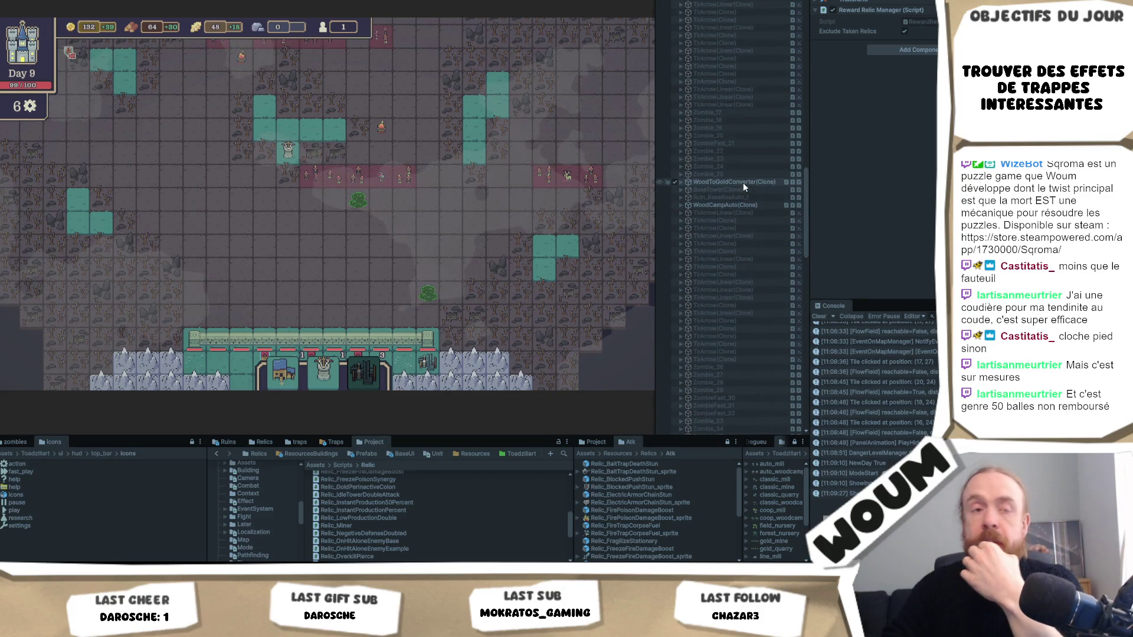
scroll(743, 183, up, 5)
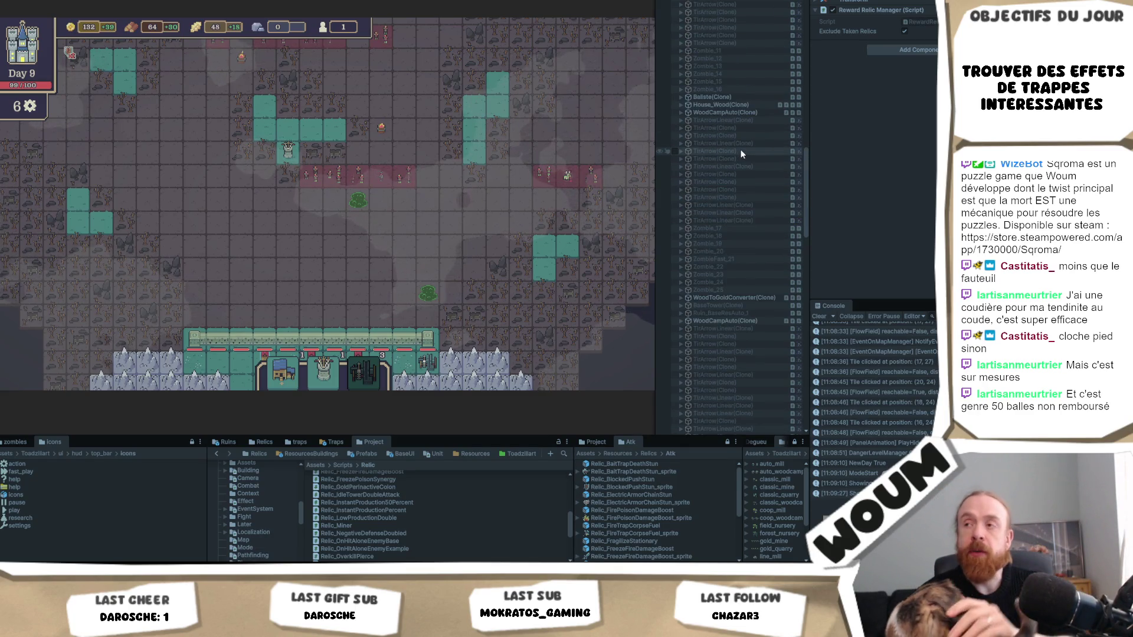
scroll(732, 202, up, 11)
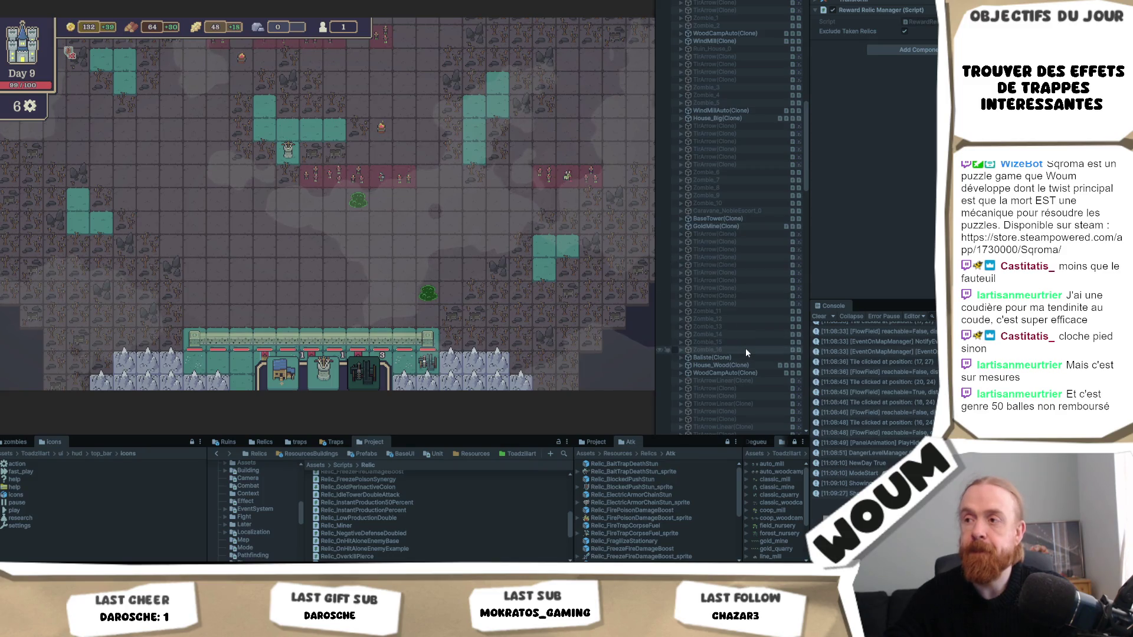
scroll(746, 348, up, 4)
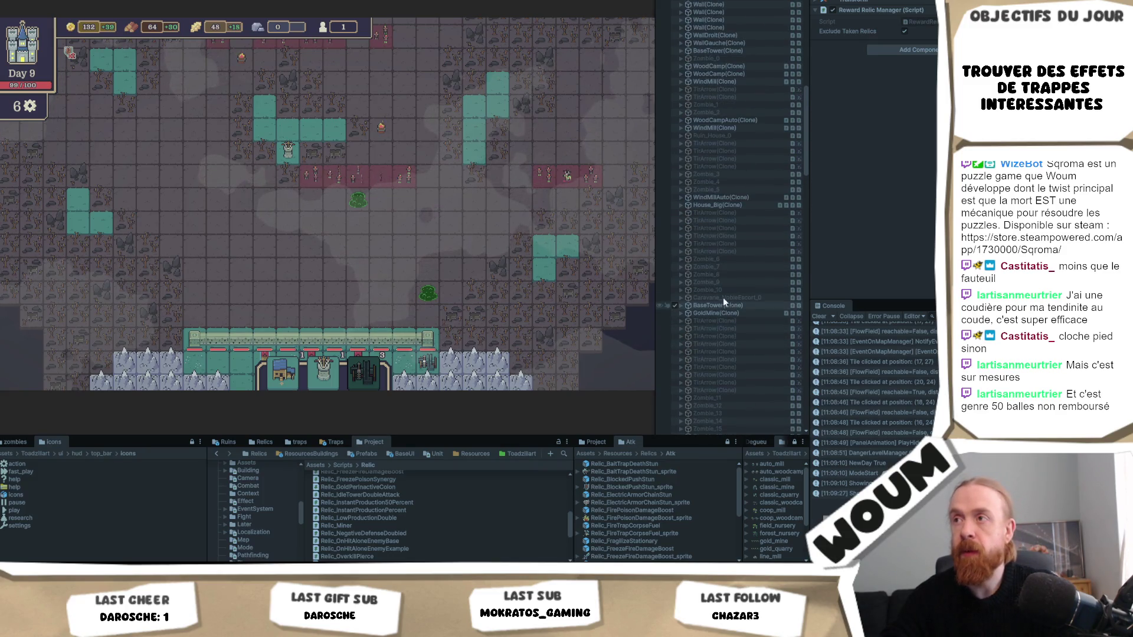
scroll(747, 245, up, 4)
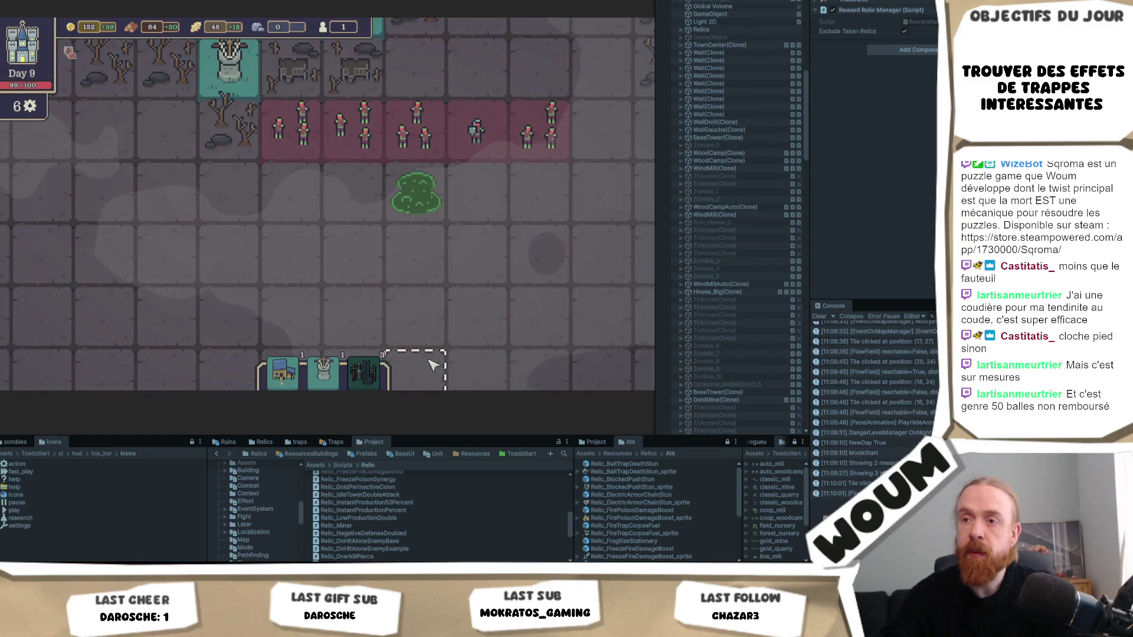
click(447, 377)
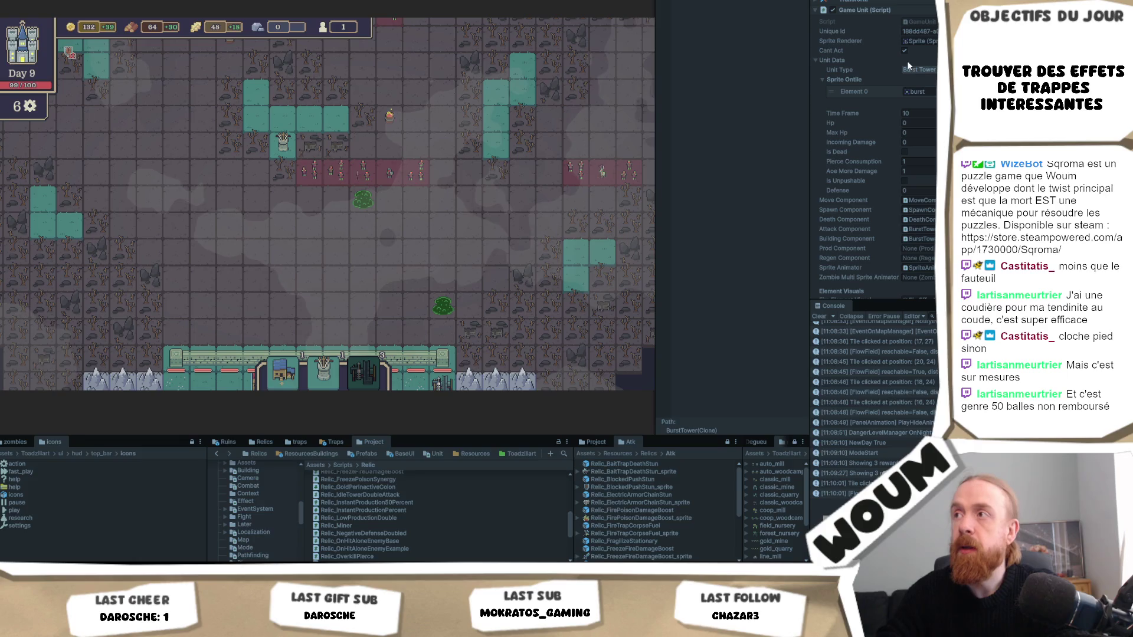
Try saving the scene with Ctrl+S, which play mode refuses
scroll(873, 148, down, 15)
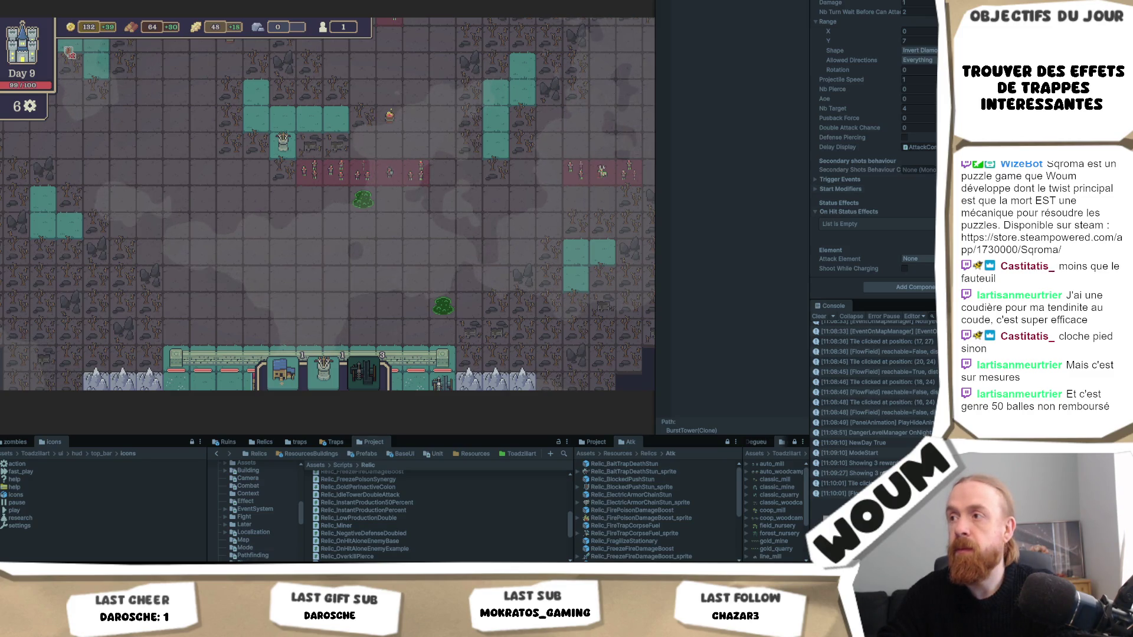
scroll(873, 147, up, 3)
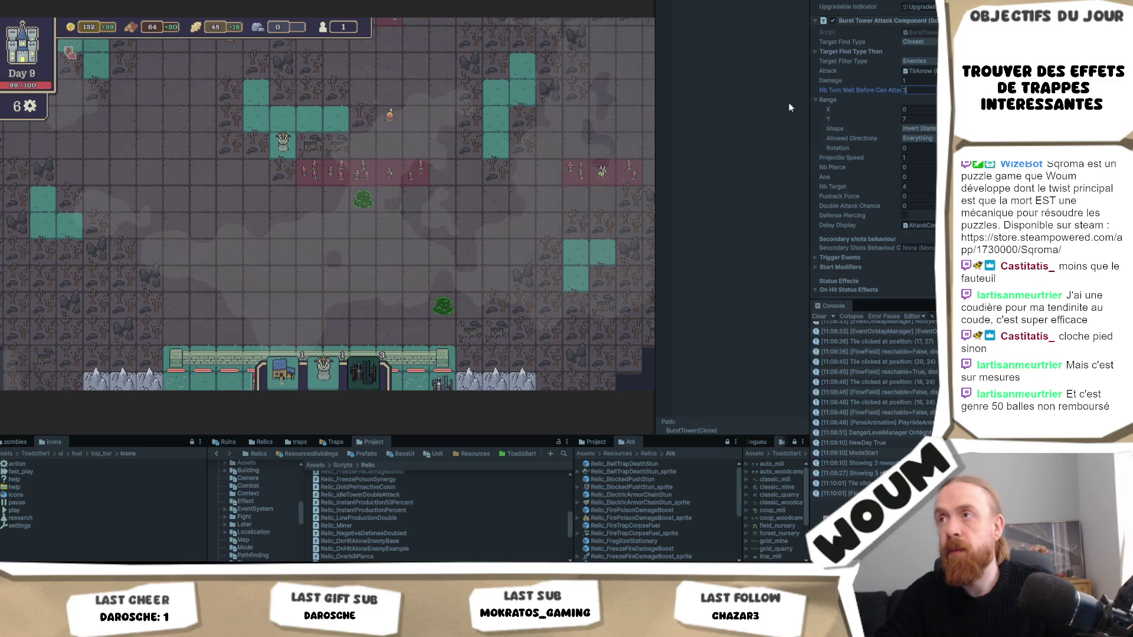
key(ctrl+s)
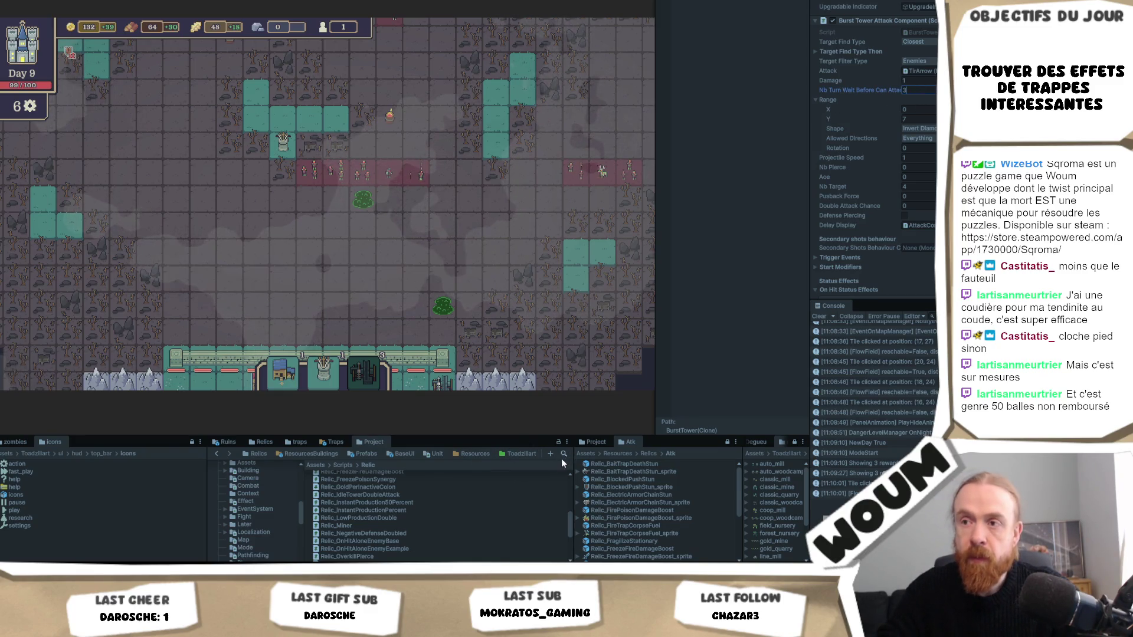
In ResourcesBuildings > Defense, set BurstTower's Nb Turn Wait Before Can Attack to 3
click(304, 455)
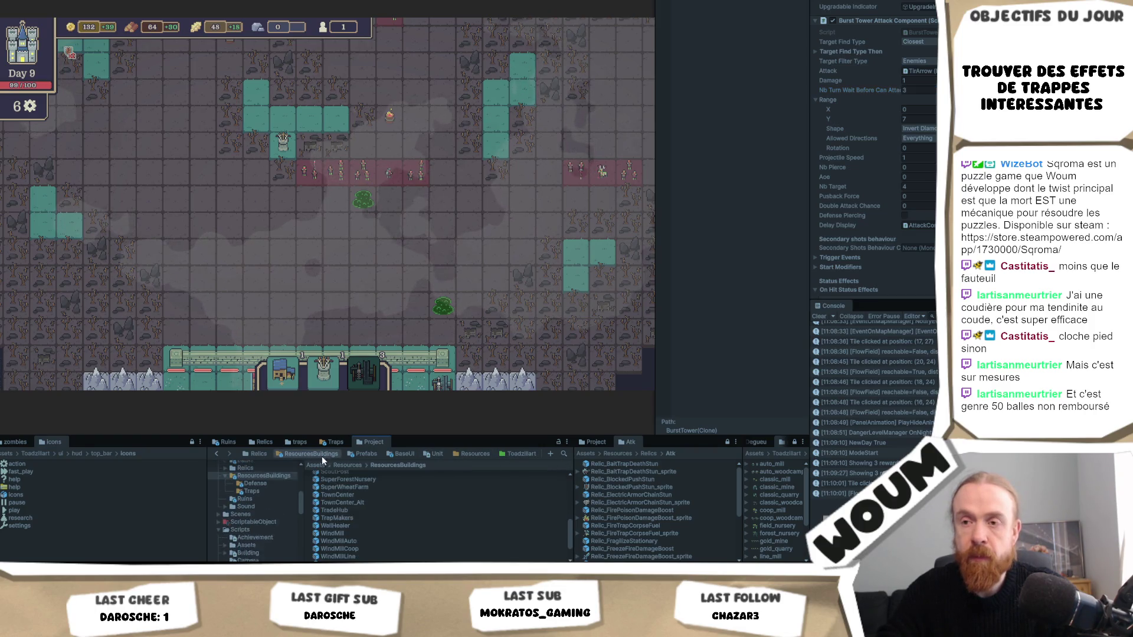
click(266, 493)
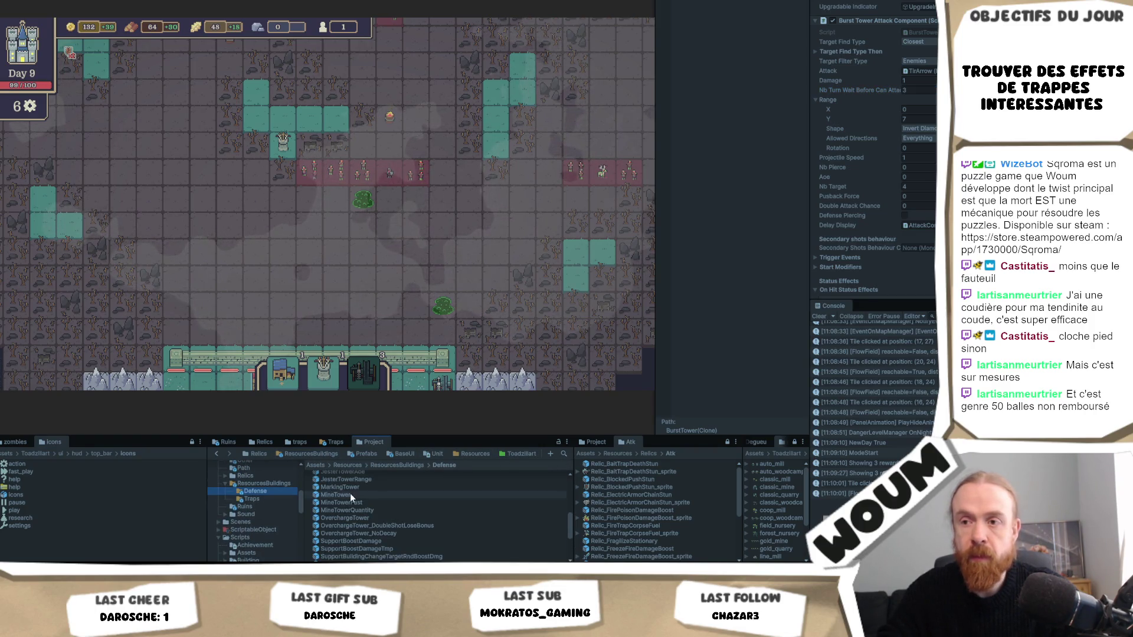
scroll(354, 496, up, 10)
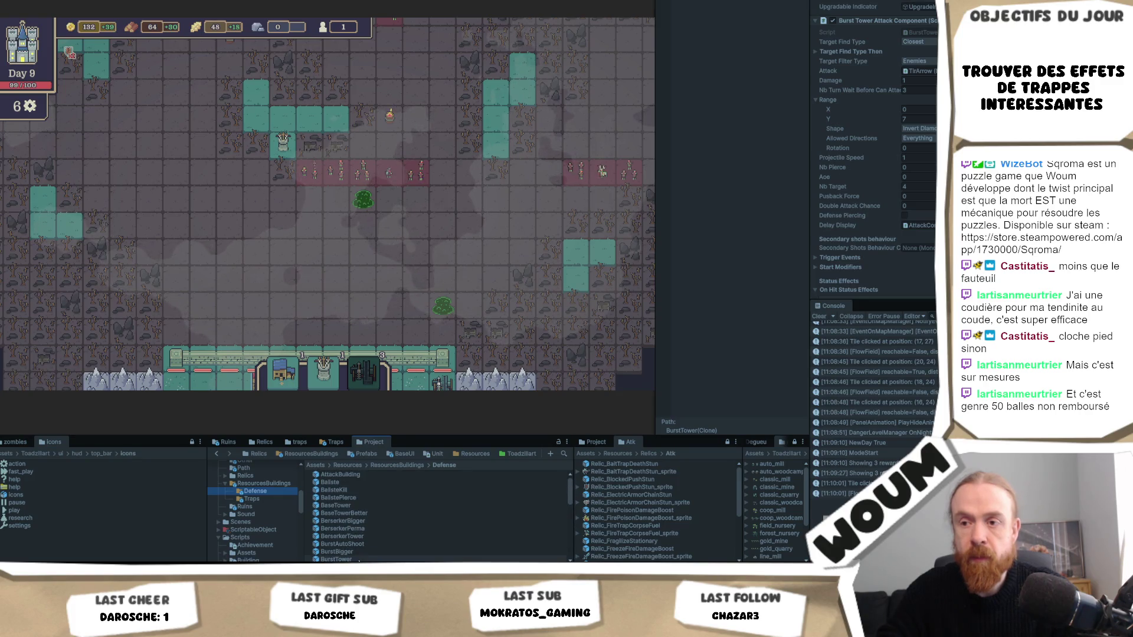
click(359, 560)
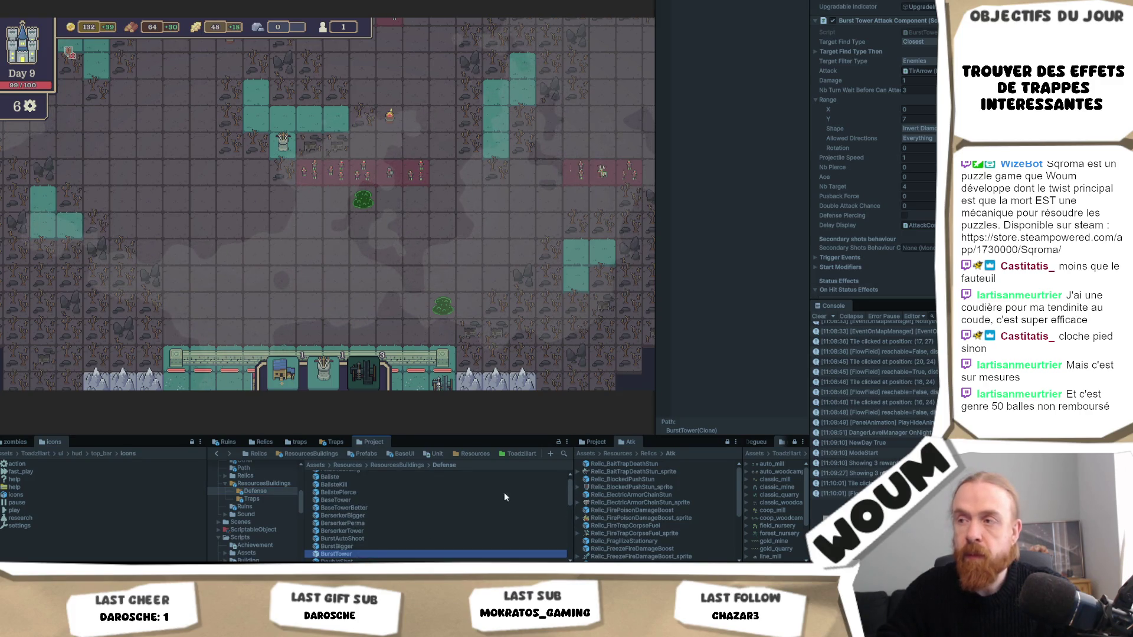
click(916, 67)
text(3)
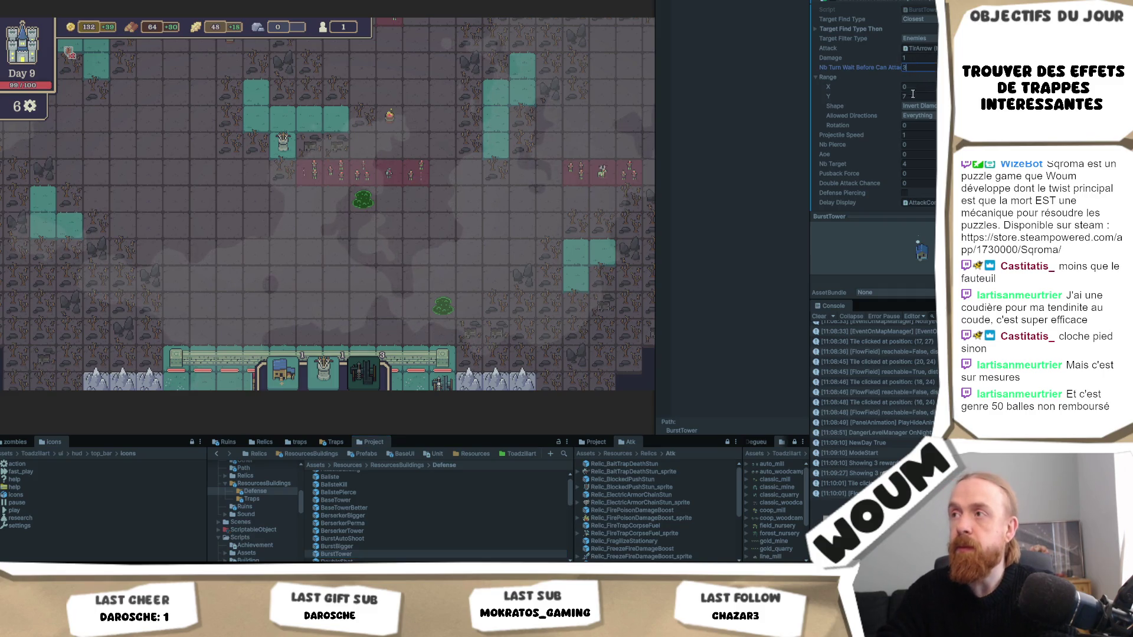
key(ctrl+s)
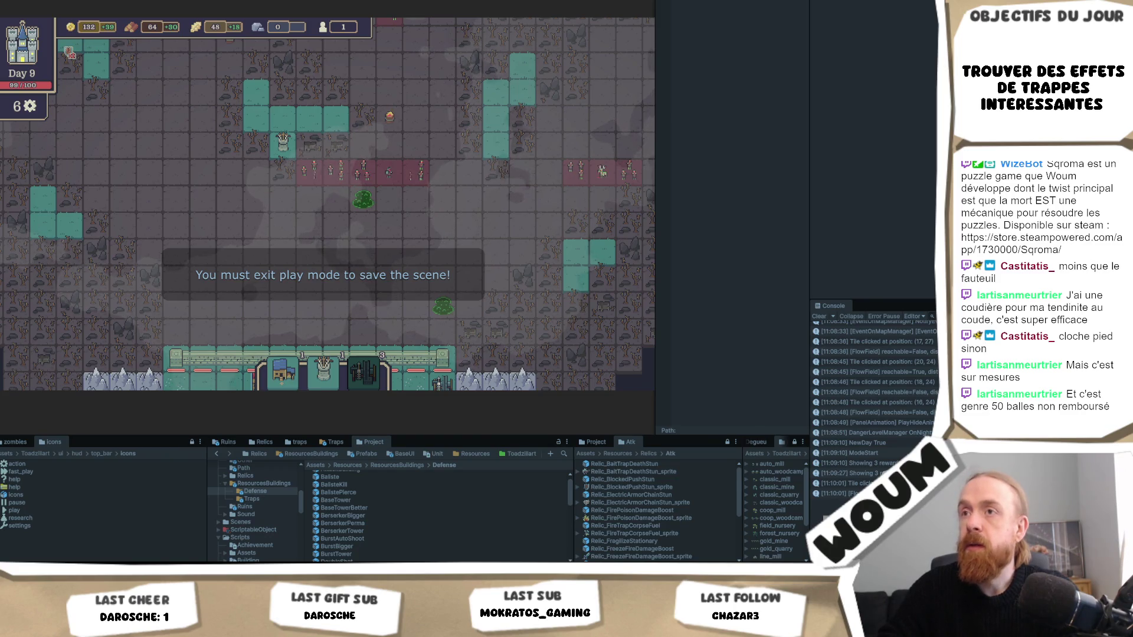
scroll(452, 270, down, 2)
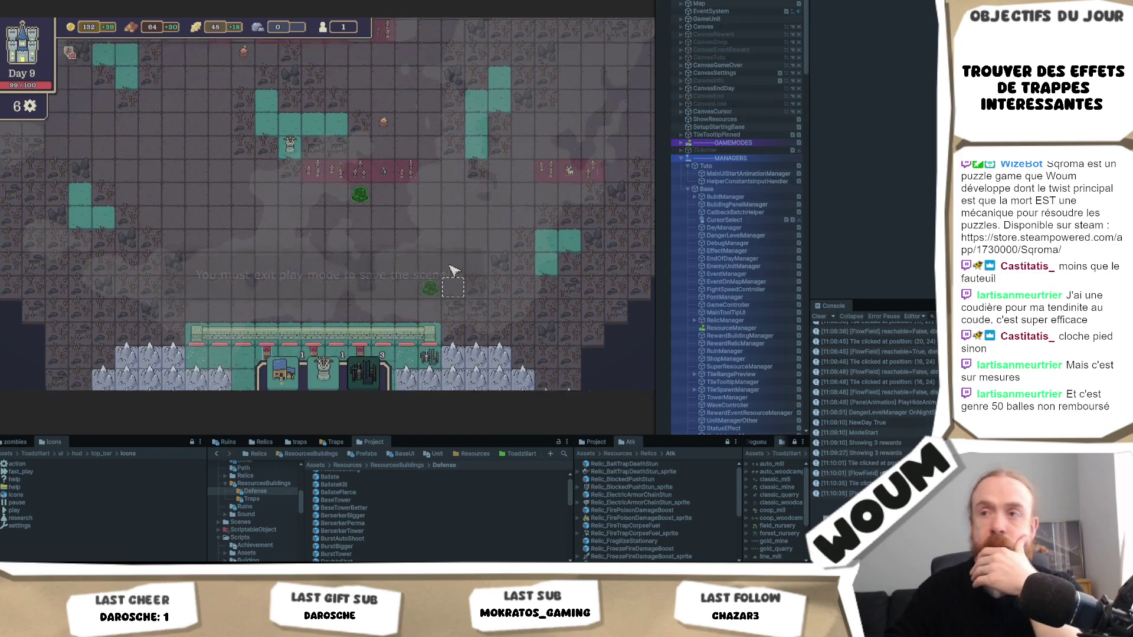
Place a Ballista from the hand onto the map
mouse_move(322, 381)
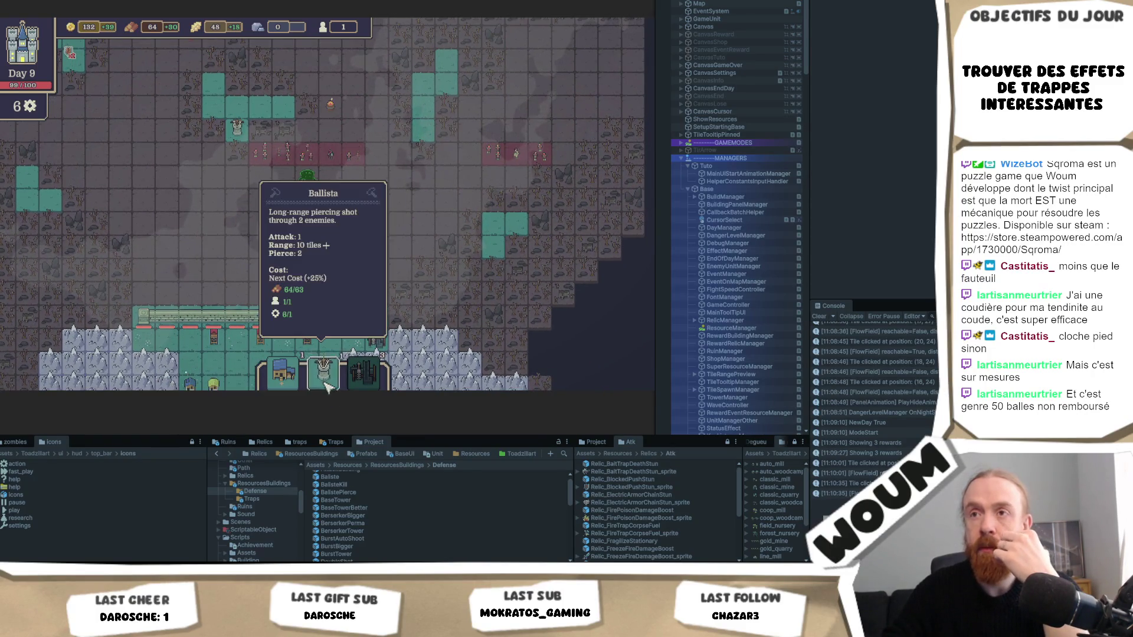
click(328, 386)
click(429, 137)
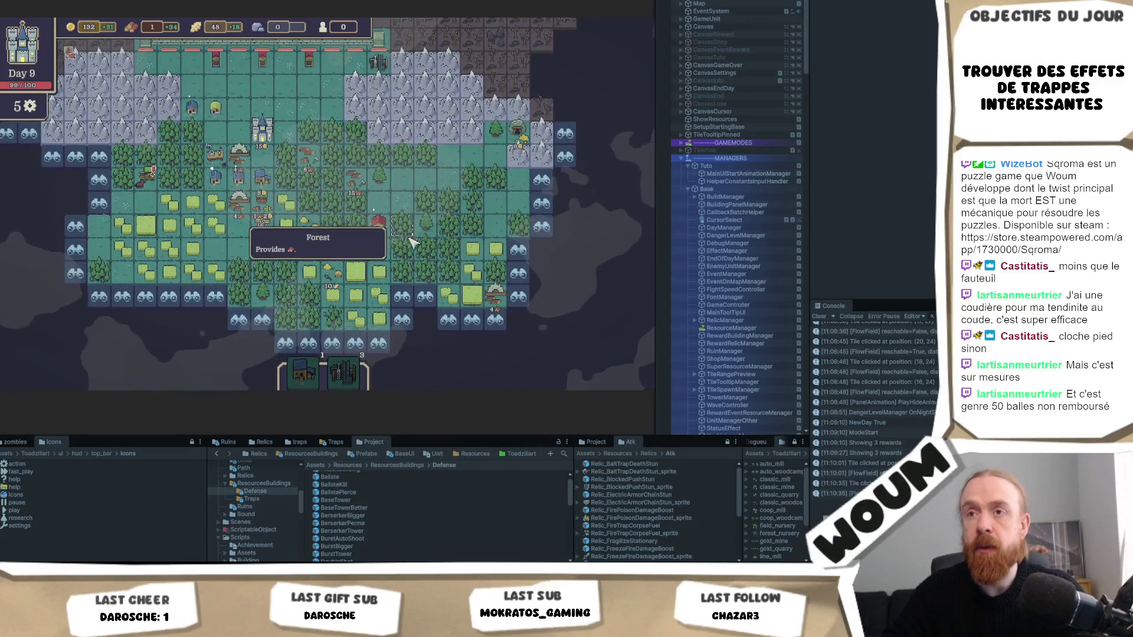
Reveal a hidden tile at the island's lower edge and build an automatic mine on it
click(435, 281)
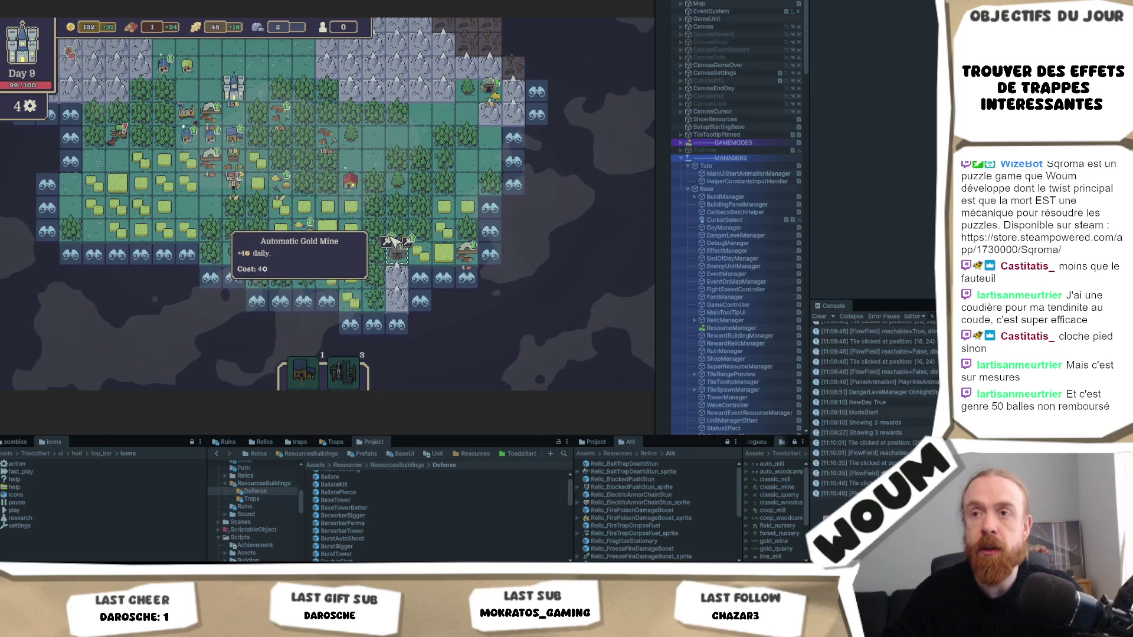
click(407, 242)
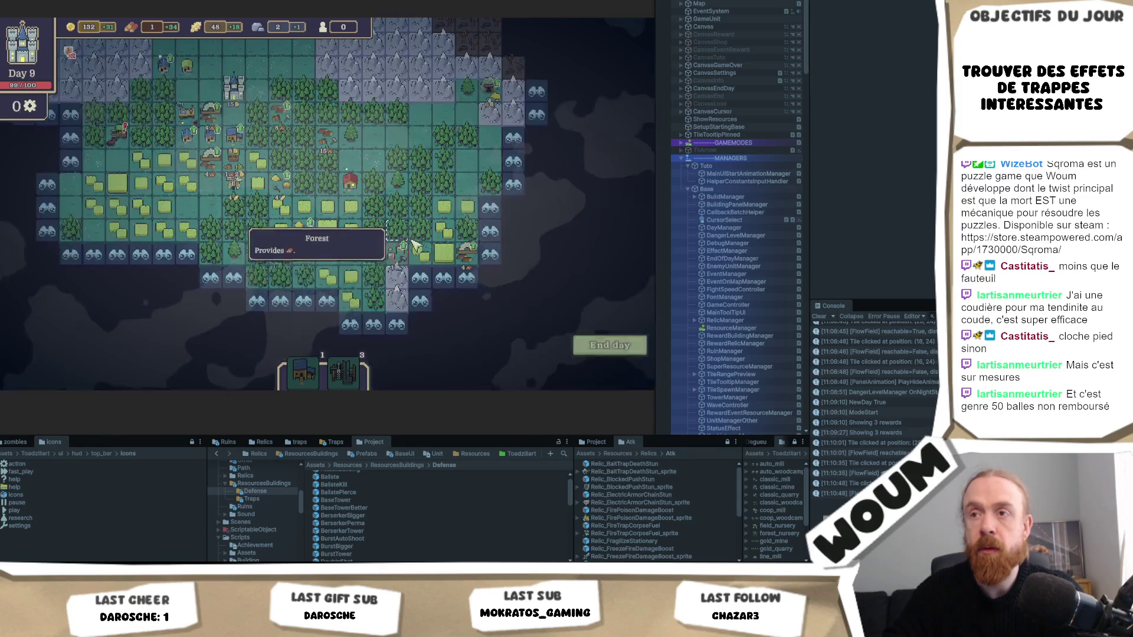
key(w)
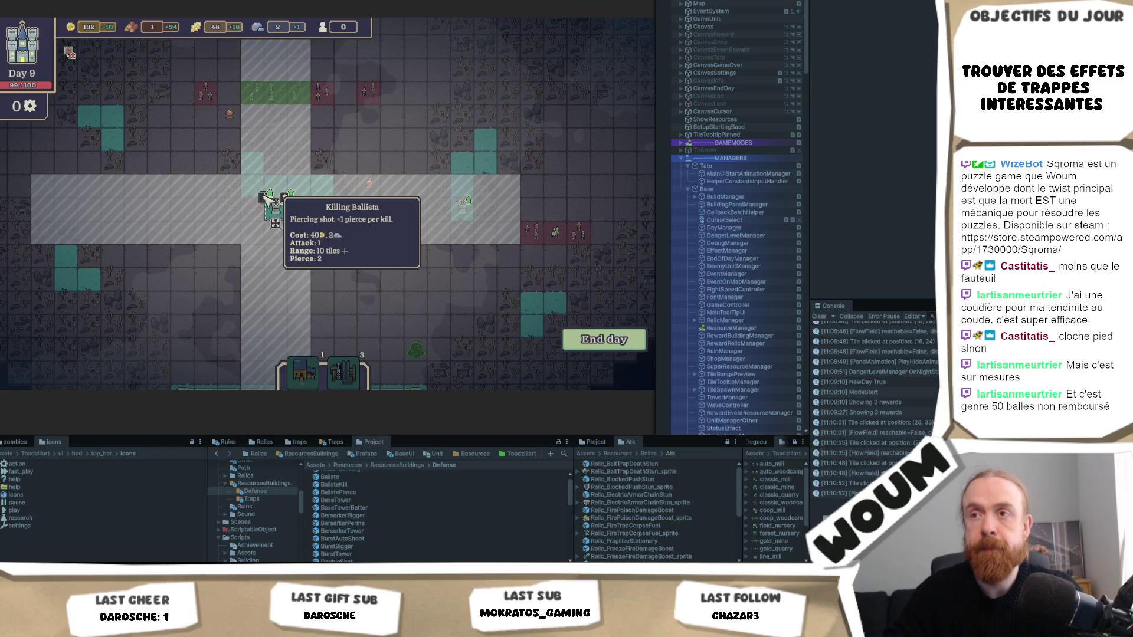
Upgrade the placed ballista into a Piercing Ballista with pierce 4
key(s)
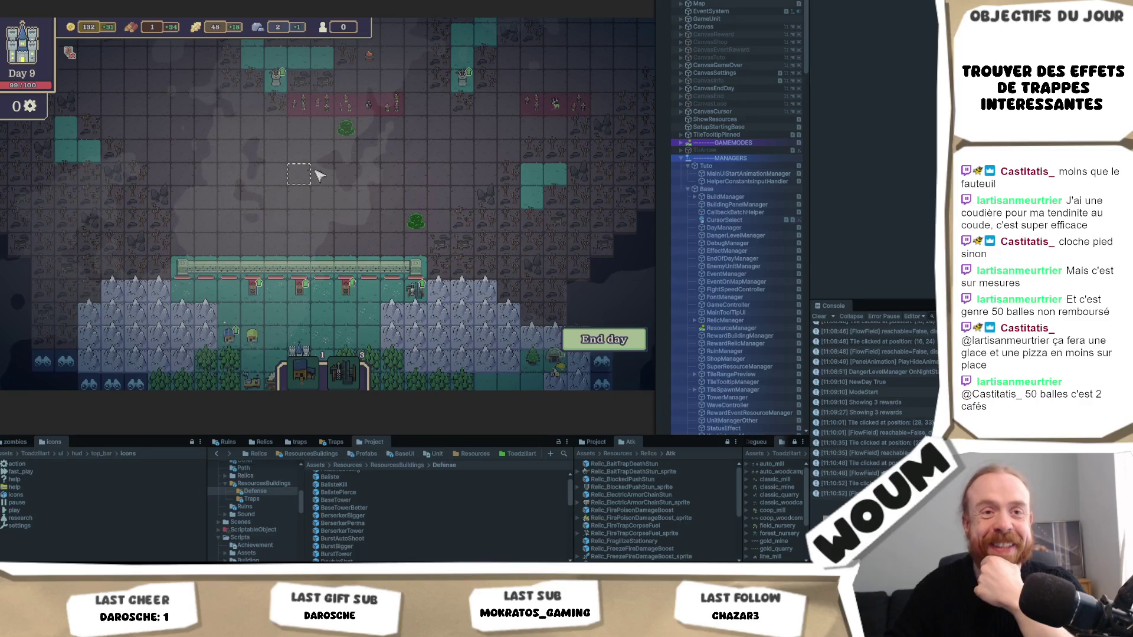
click(383, 208)
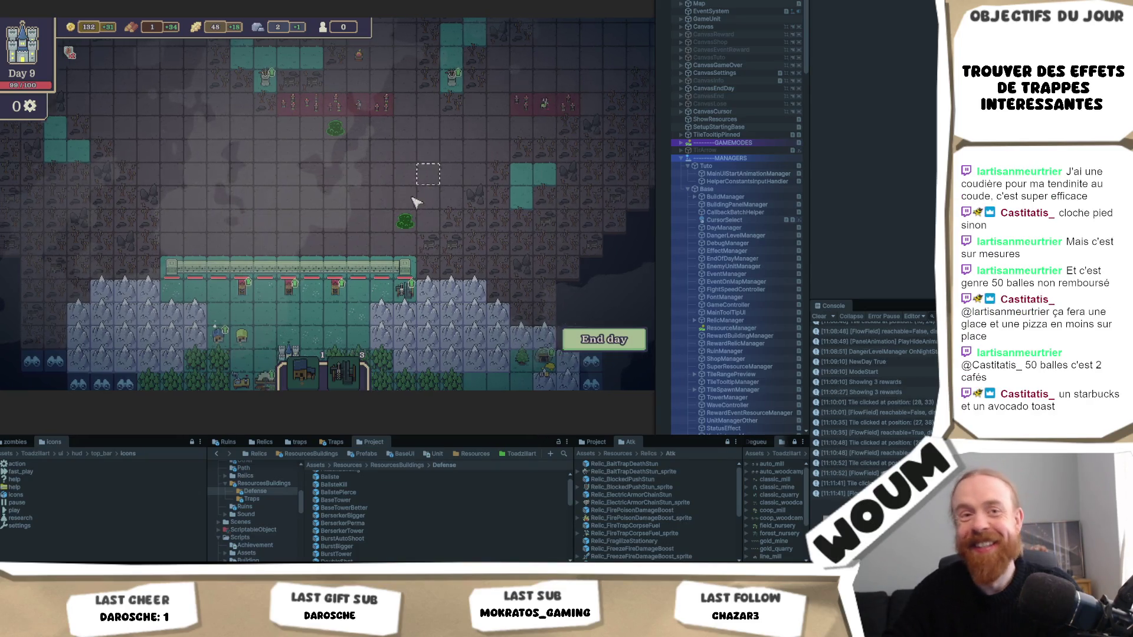
mouse_move(458, 167)
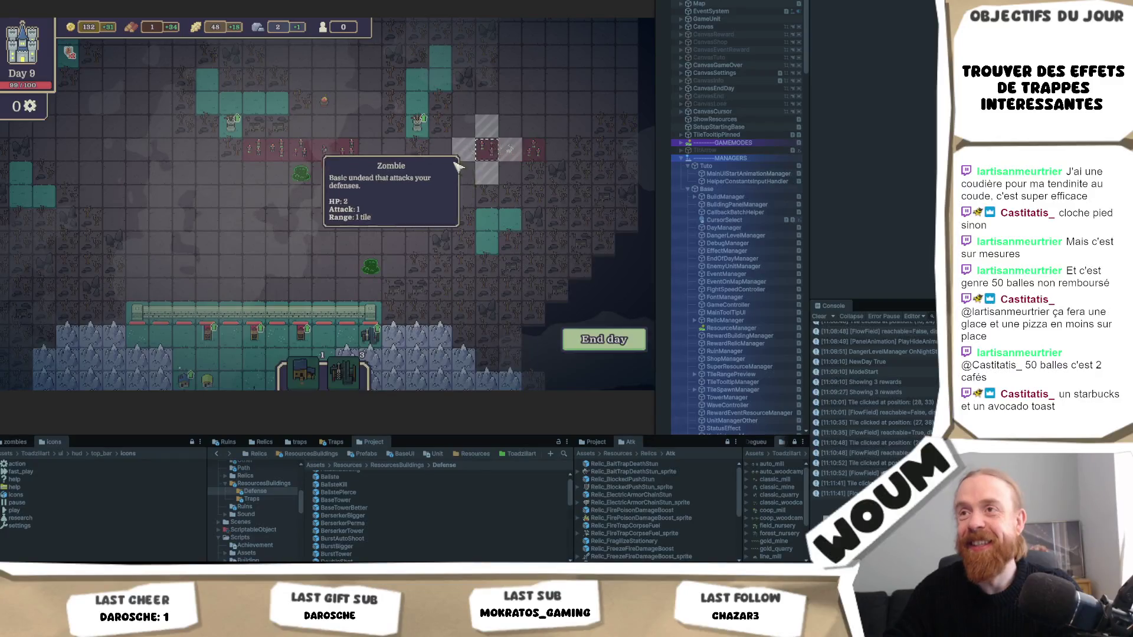
key(a)
key(w)
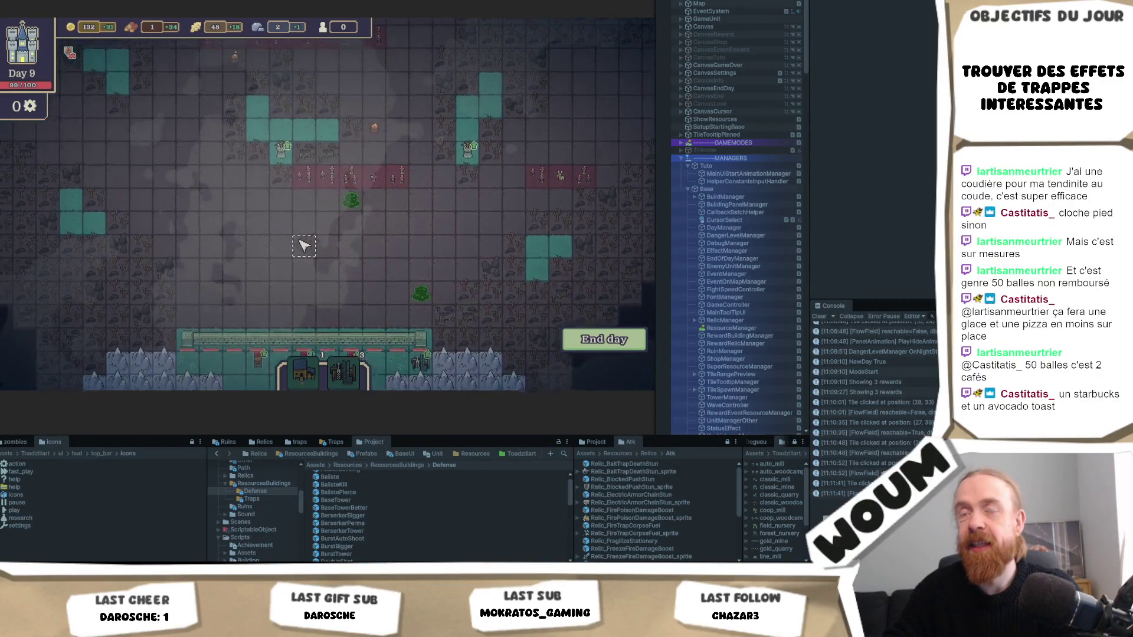
key(w)
mouse_move(298, 242)
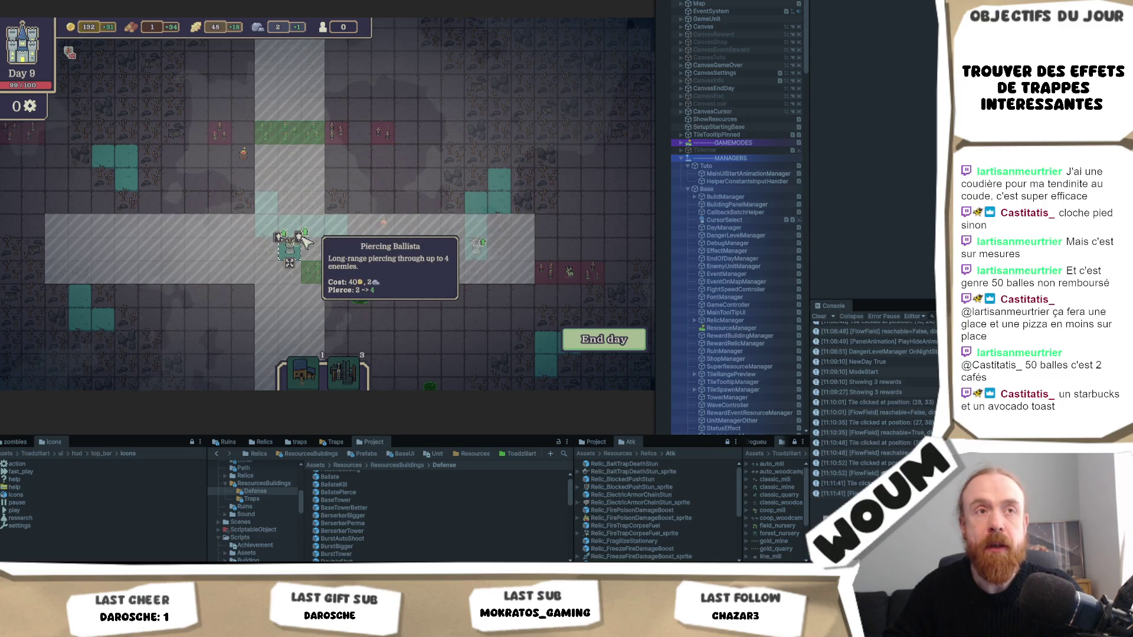
click(303, 237)
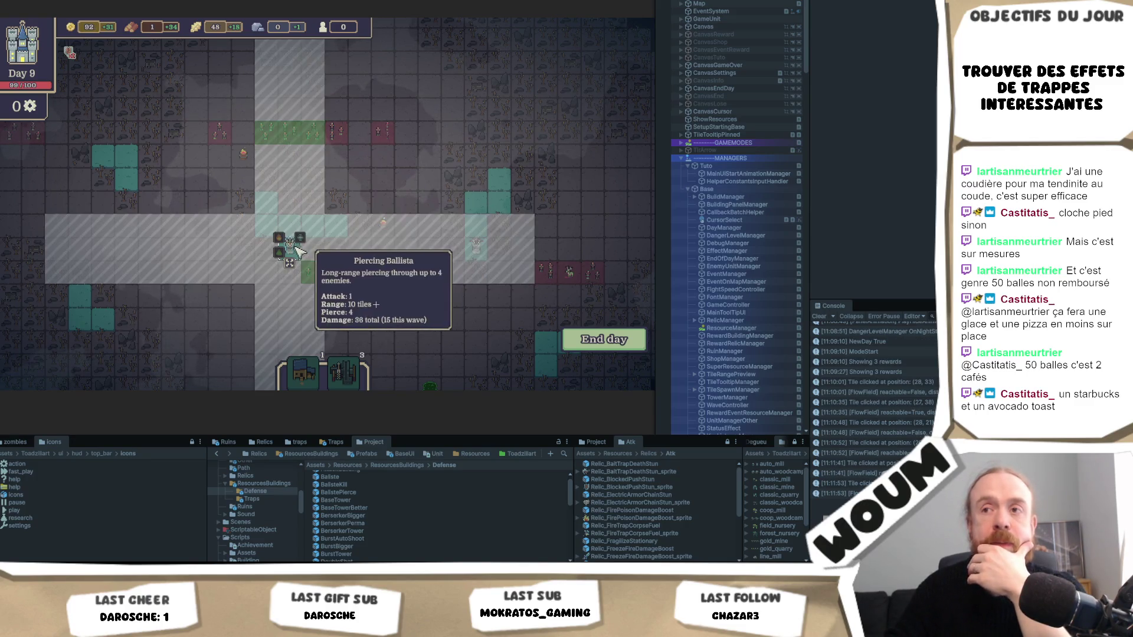
End Day 9 to start the night enemy wave
key(s)
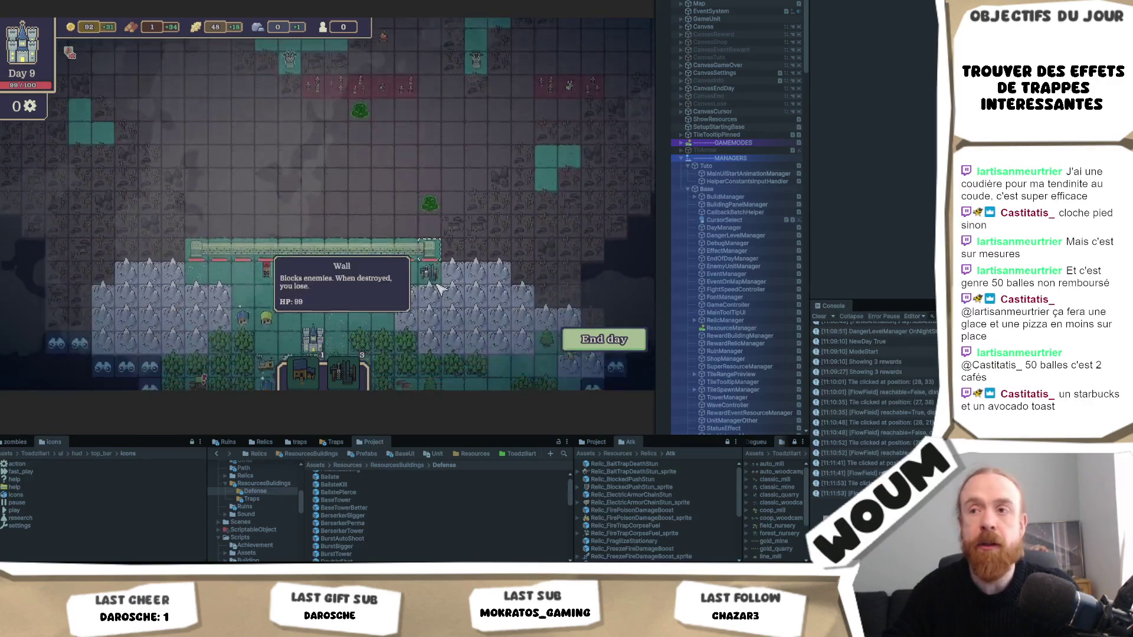
key(s)
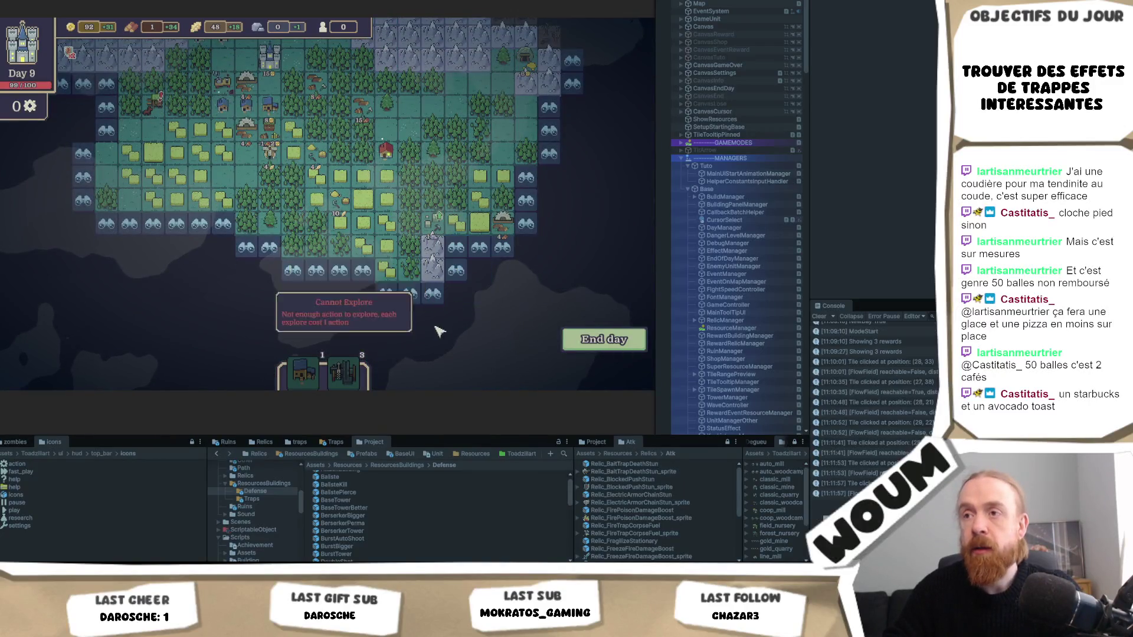
click(605, 340)
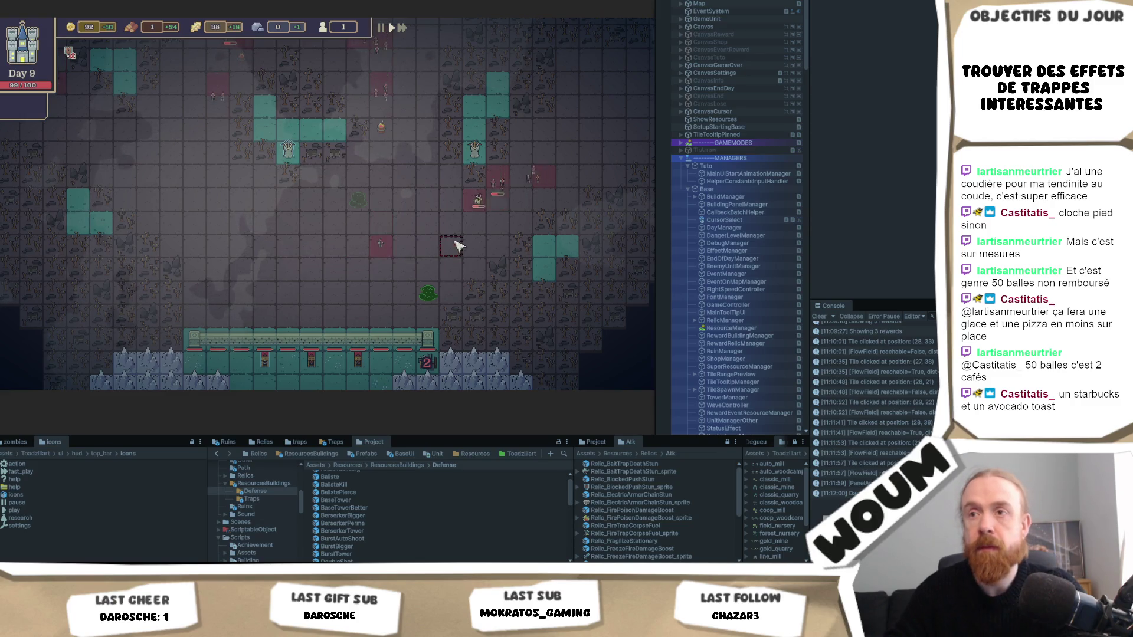
Watch the night wave until the Day 10 'A new foundation' notice unlocks the Citadel
scroll(455, 245, down, 2)
scroll(455, 246, up, 2)
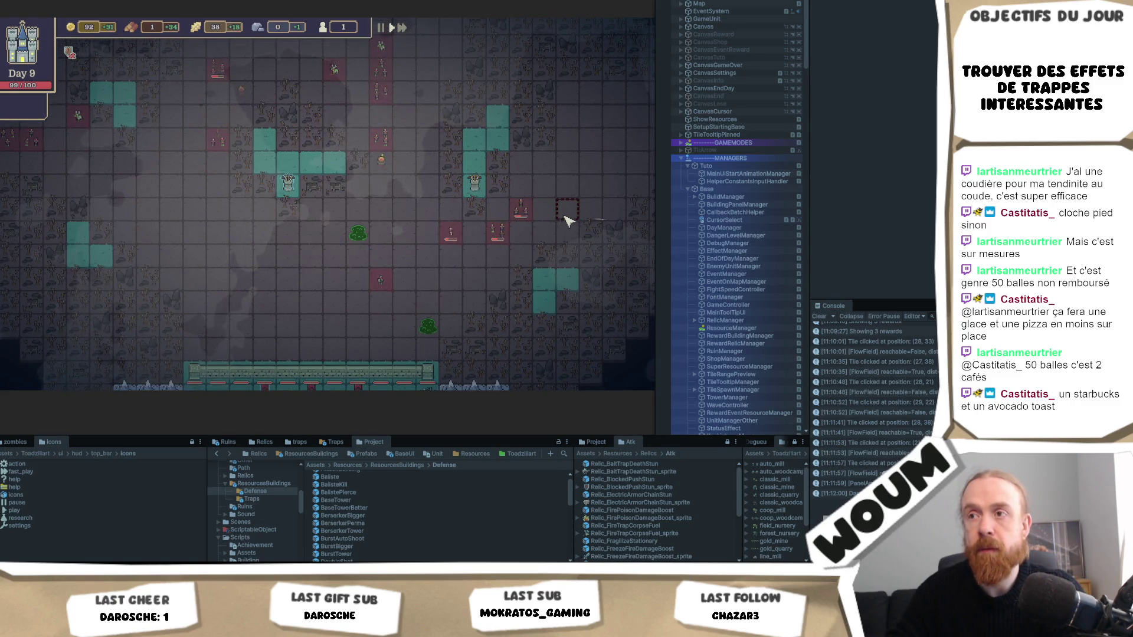
scroll(569, 217, down, 1)
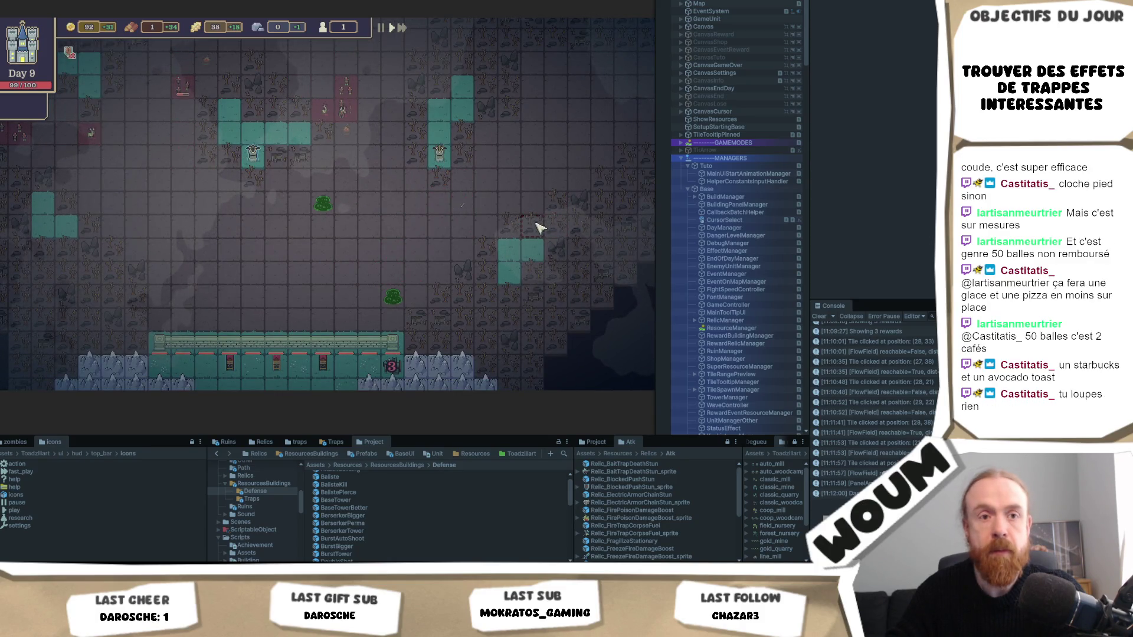
scroll(528, 229, up, 1)
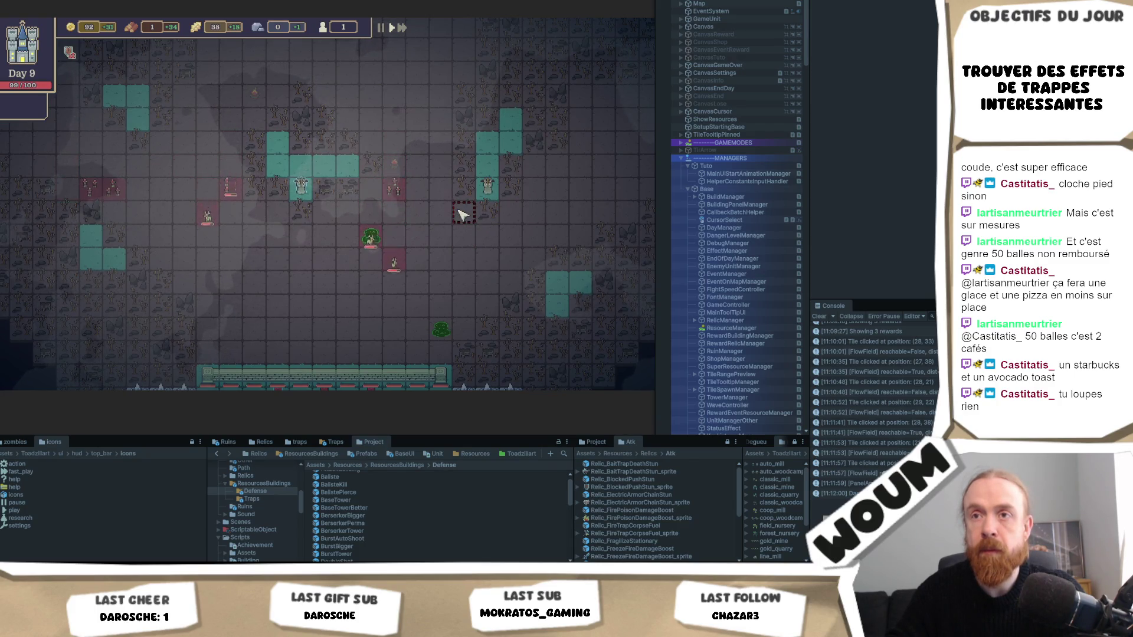
scroll(464, 214, down, 1)
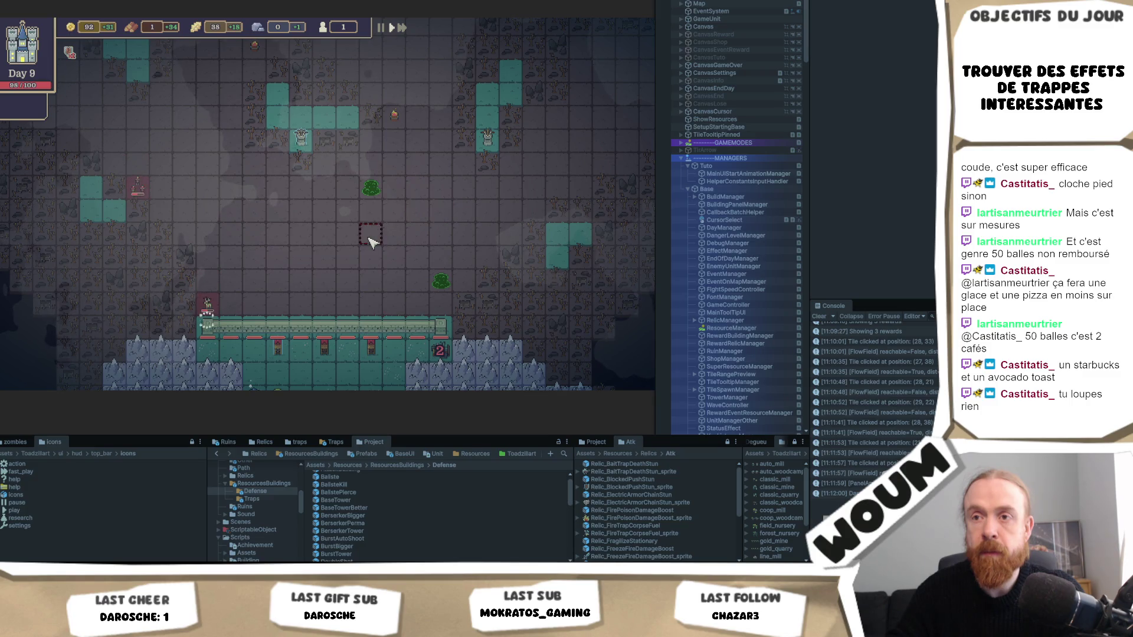
scroll(371, 241, up, 1)
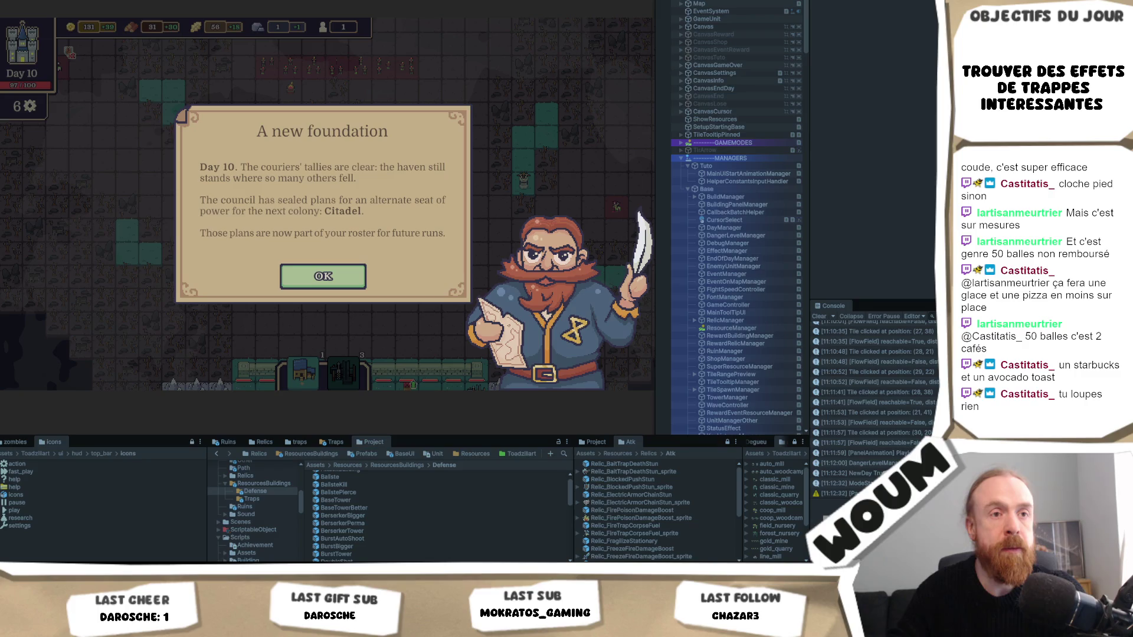
Review BurstBigger's Burst Tower Attack Component settings, then dismiss the Day 10 Citadel notice
click(362, 546)
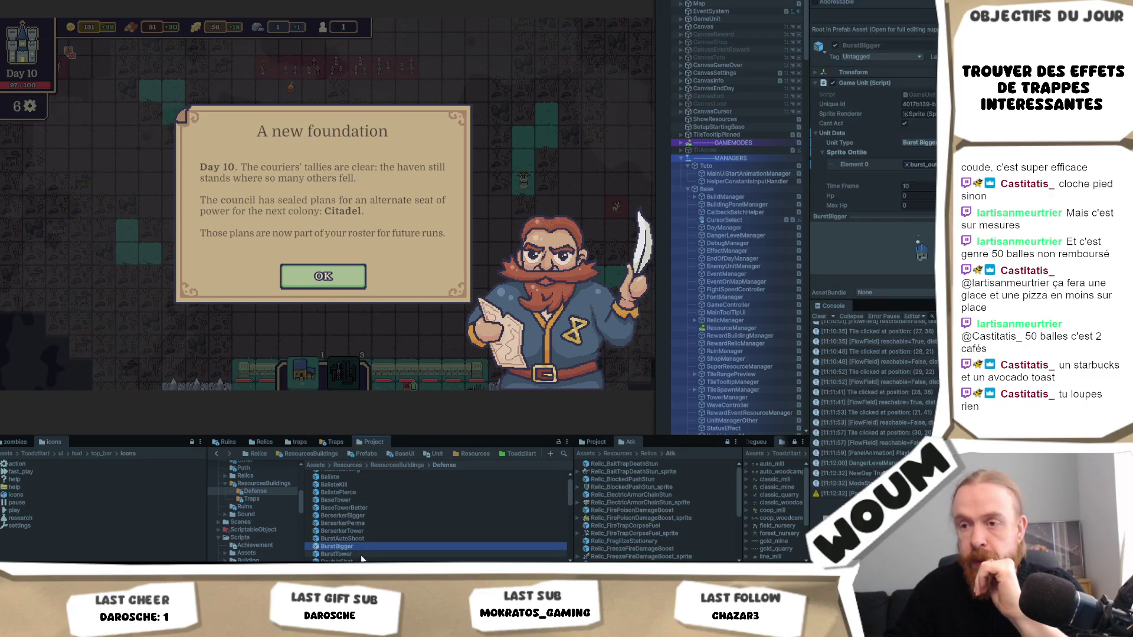
scroll(873, 118, down, 10)
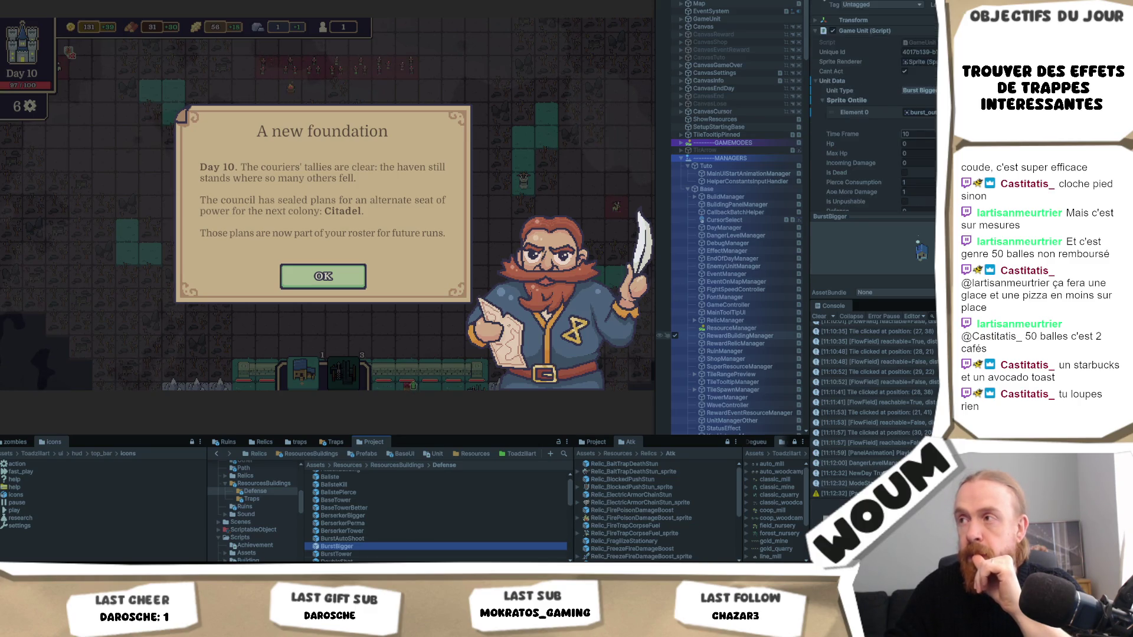
scroll(873, 118, down, 8)
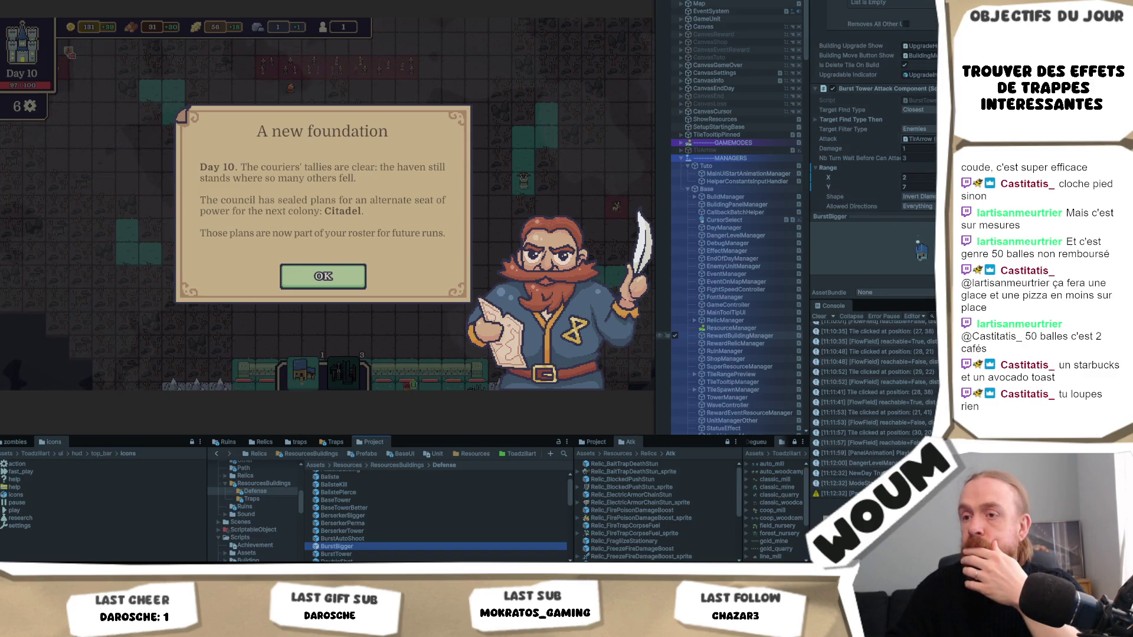
click(345, 285)
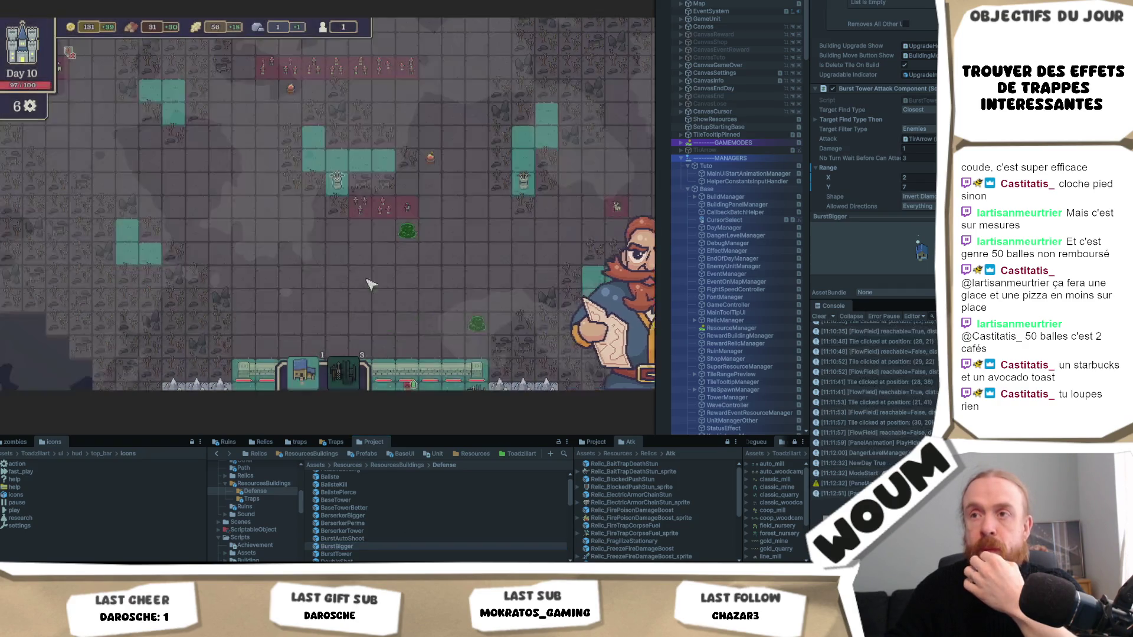
Reroll the relic offer and take the Toxic Kindling relic
mouse_move(149, 211)
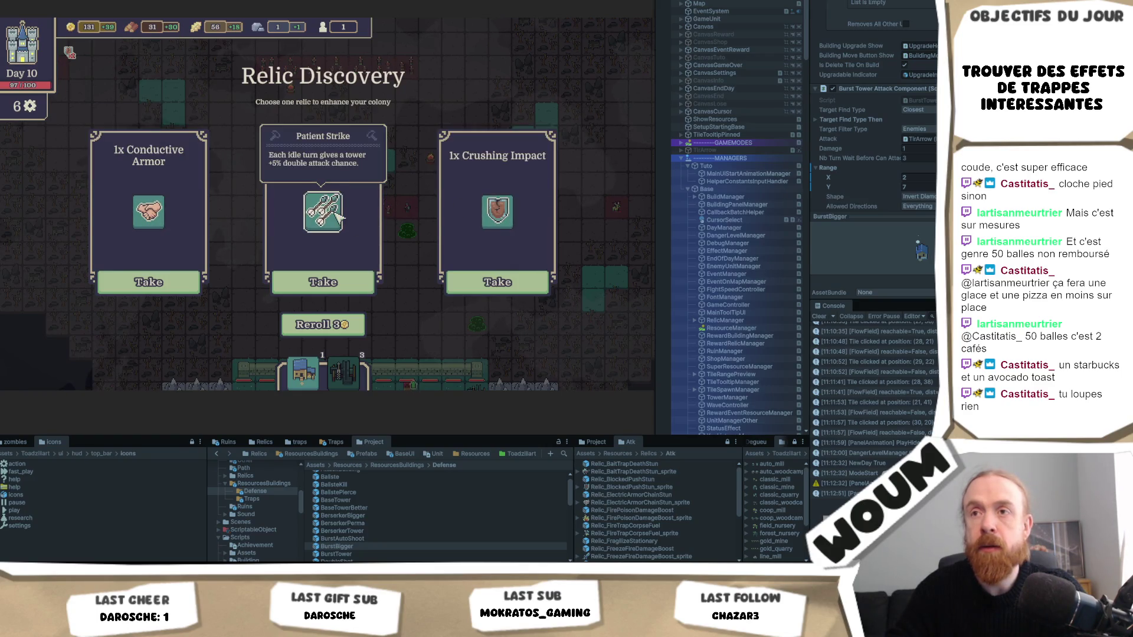
click(346, 327)
mouse_move(333, 217)
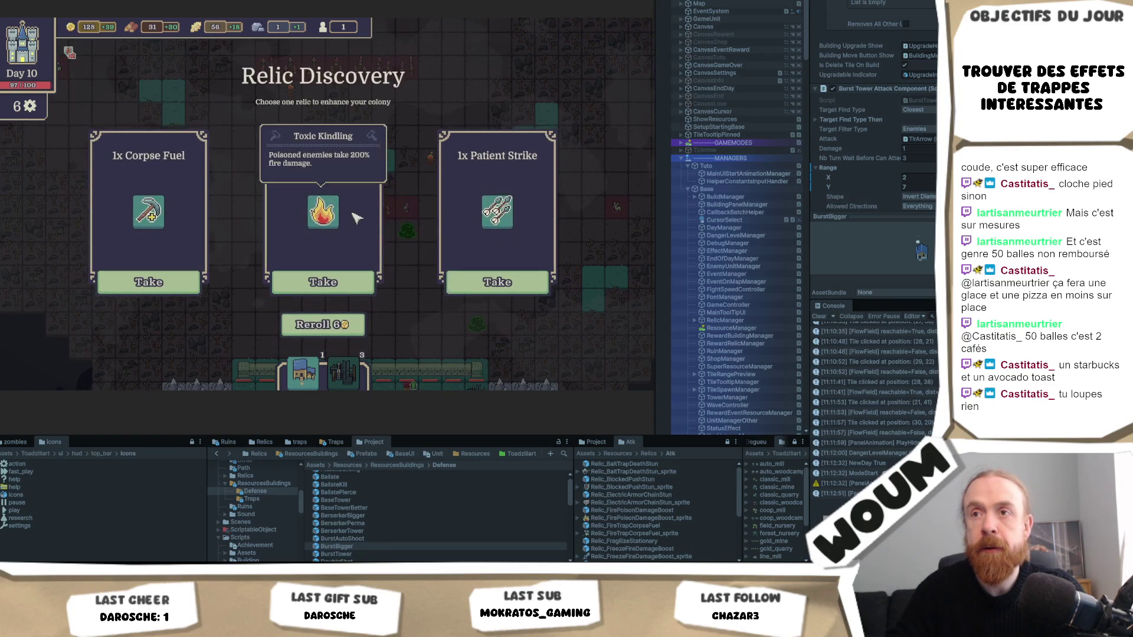
mouse_move(155, 228)
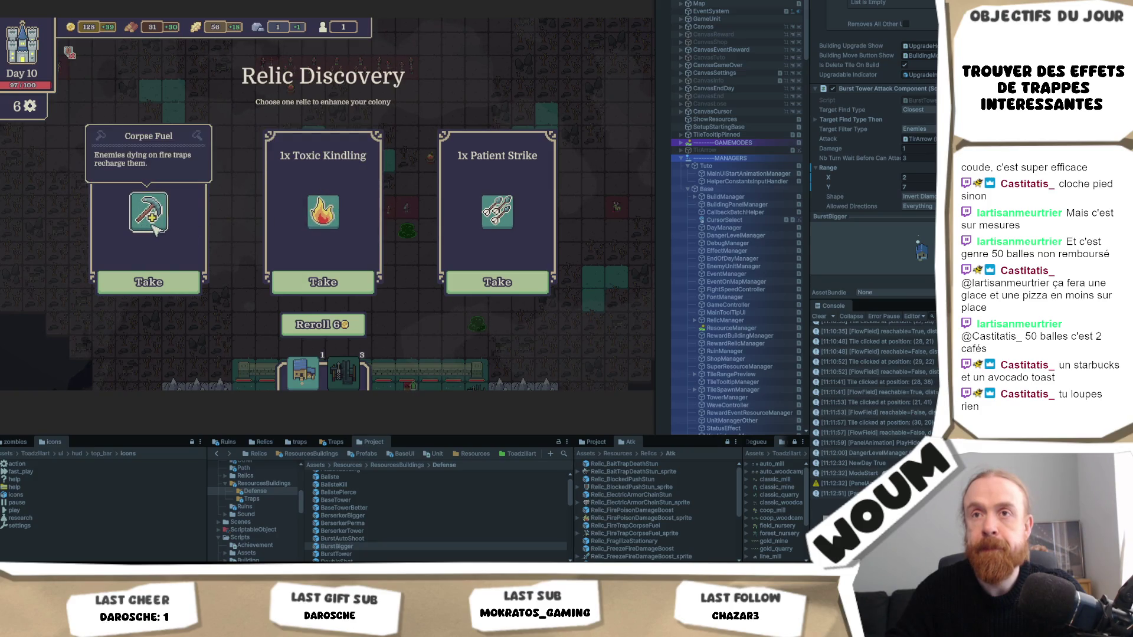
mouse_move(499, 214)
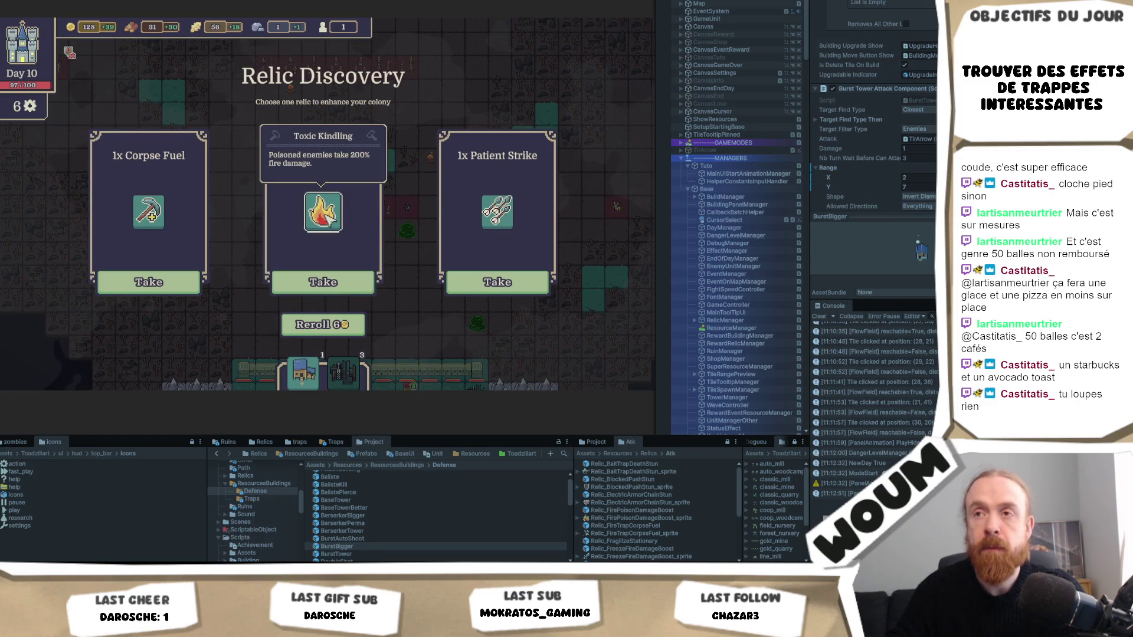
click(341, 288)
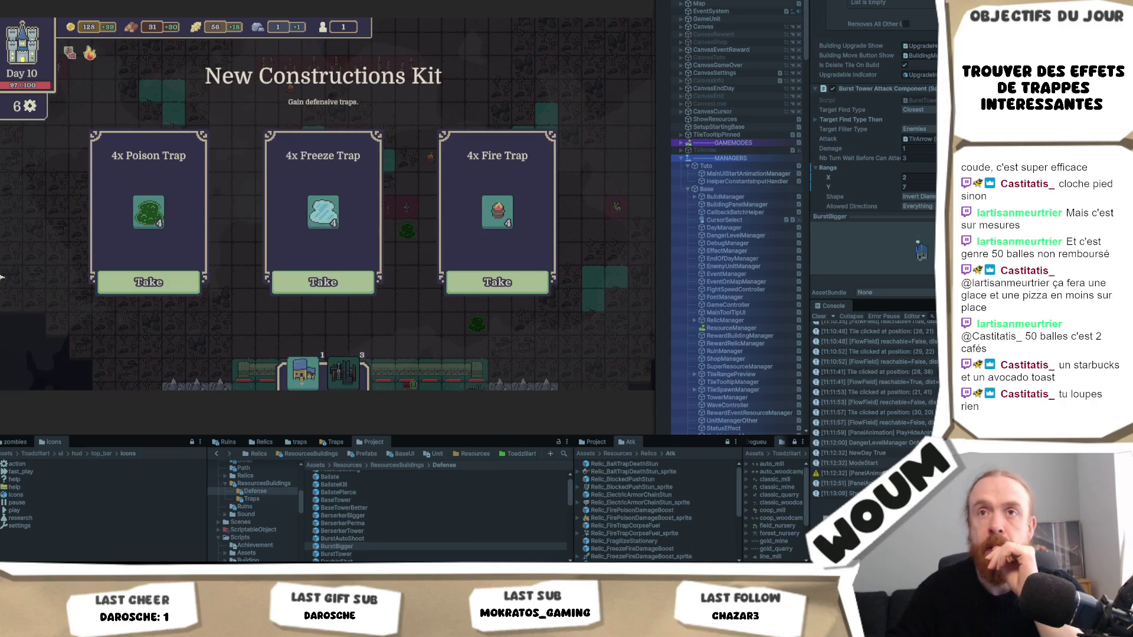
Take the 4x Freeze Trap and 1x Gold Mine construction kits
click(337, 281)
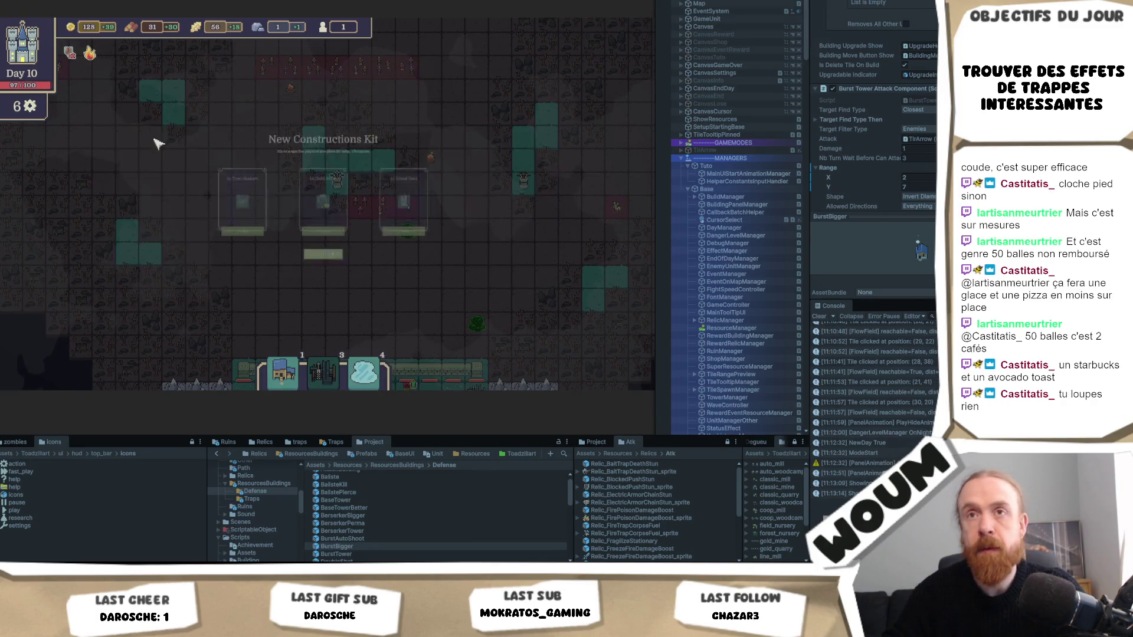
mouse_move(349, 204)
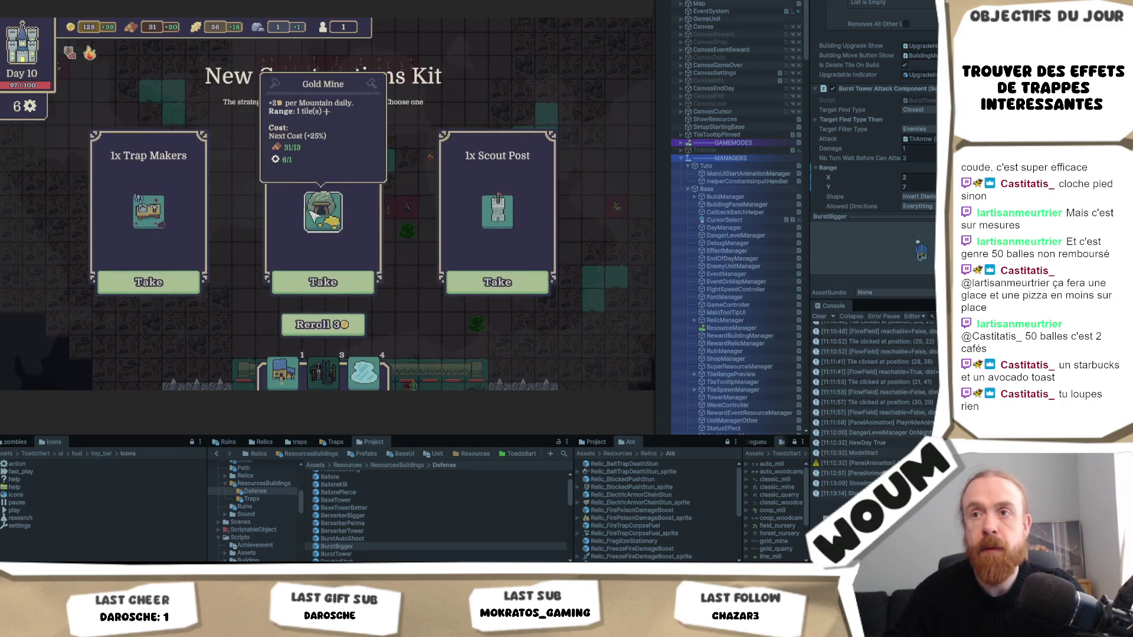
click(335, 284)
Place Freeze Traps and a bush trap on tiles near the enemy paths
mouse_move(390, 381)
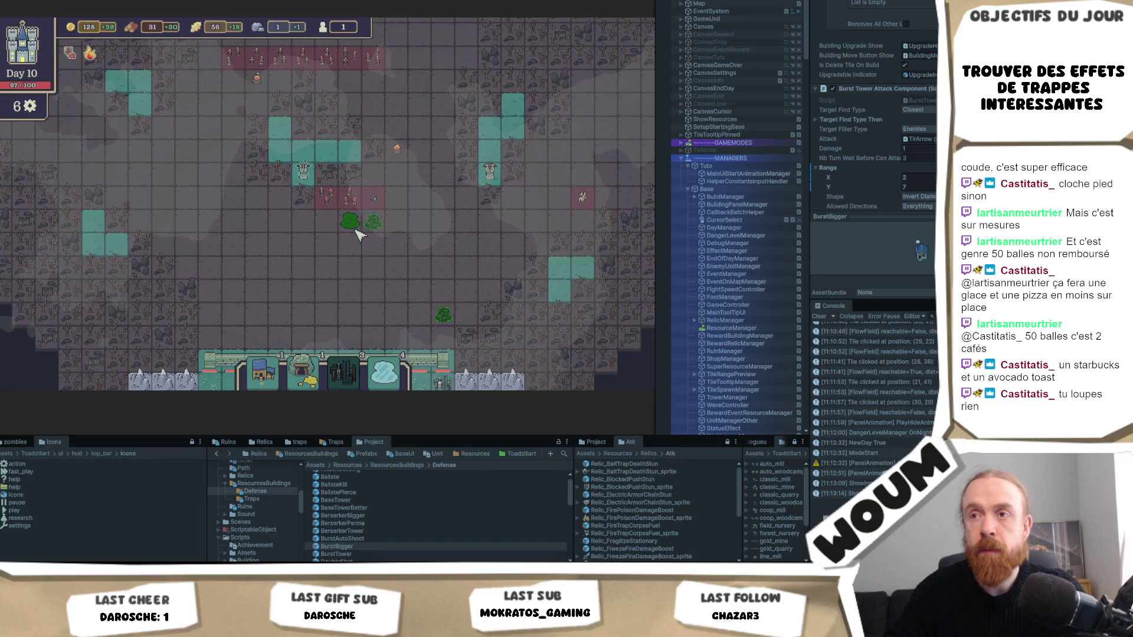
click(352, 267)
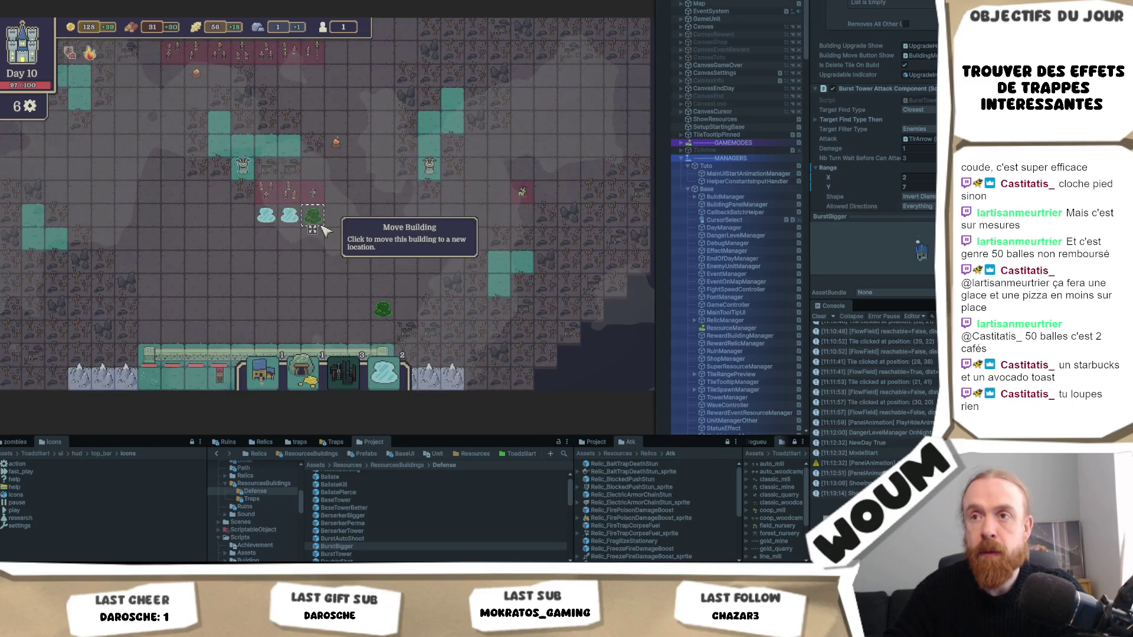
click(330, 218)
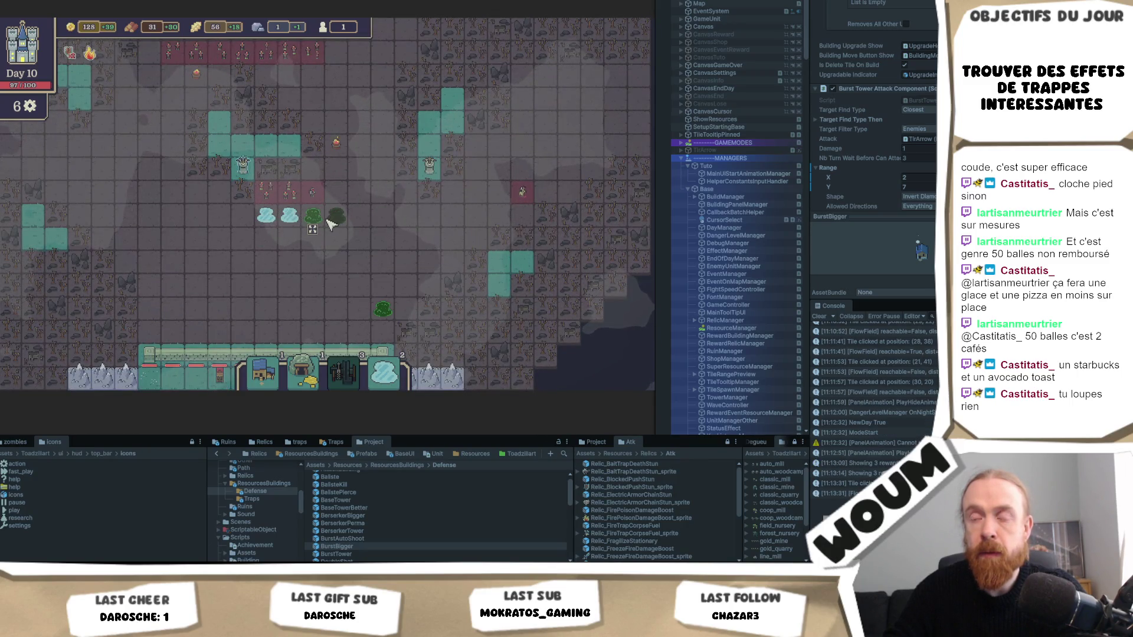
drag(385, 372, 365, 223)
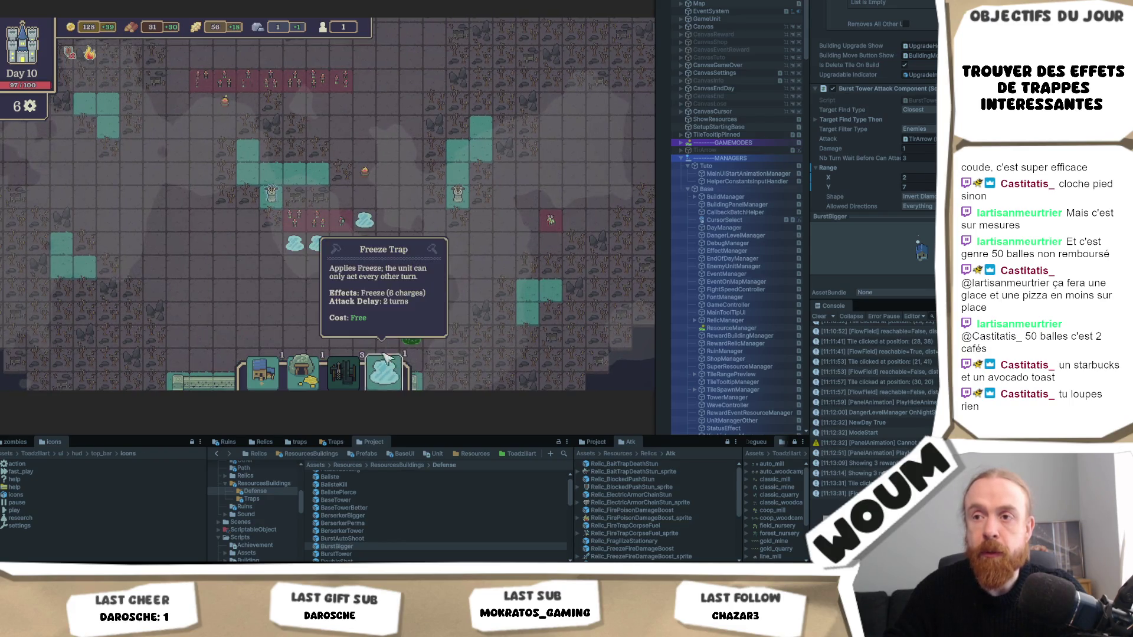
drag(385, 357, 341, 254)
Move the bush and a freeze trap to new spots on the map
click(364, 234)
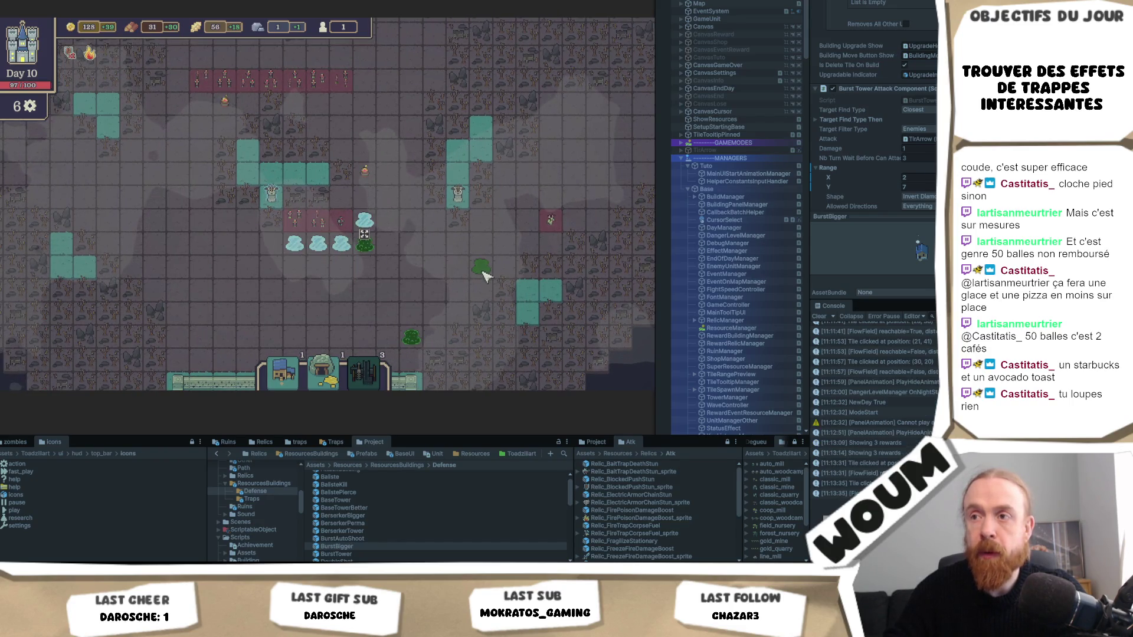
click(341, 245)
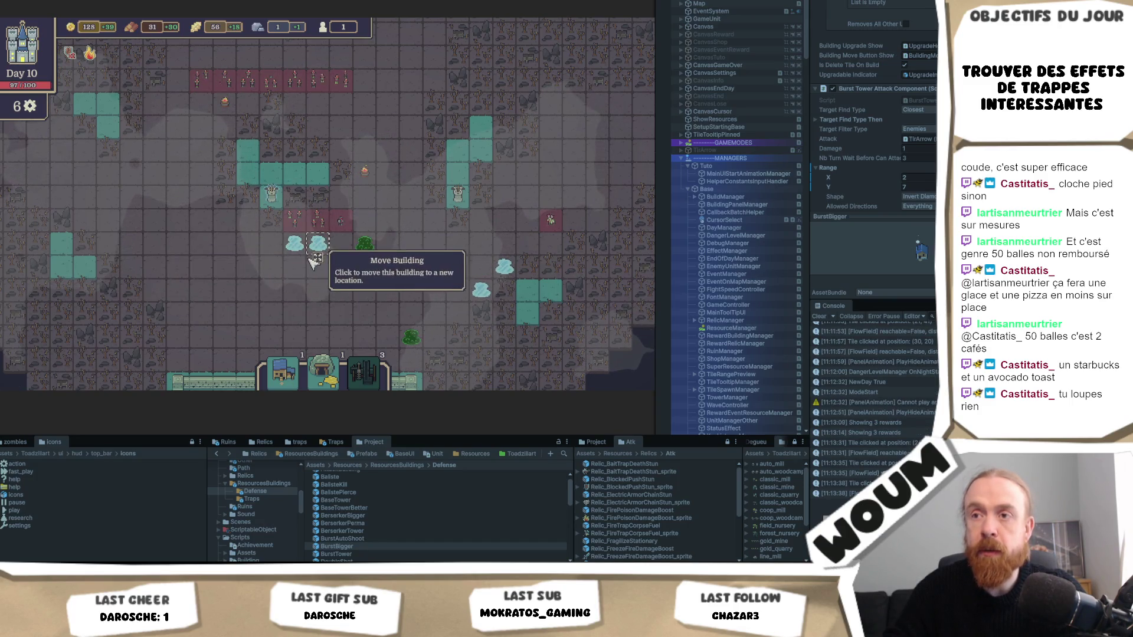
key(a)
key(s)
click(185, 239)
key(a)
key(w)
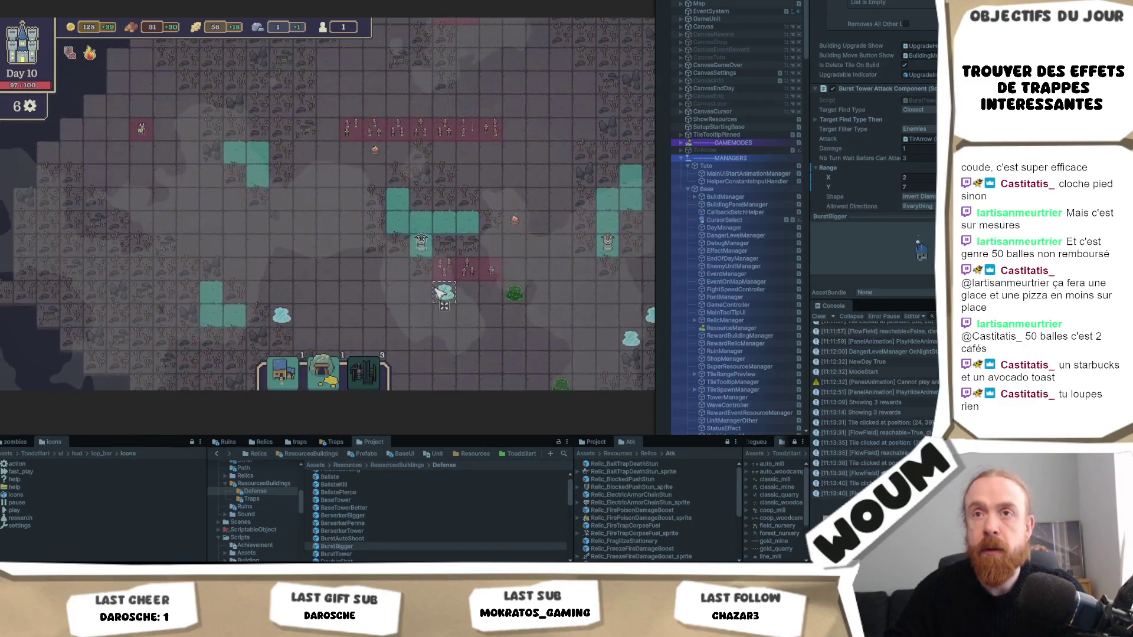
key(d)
key(w)
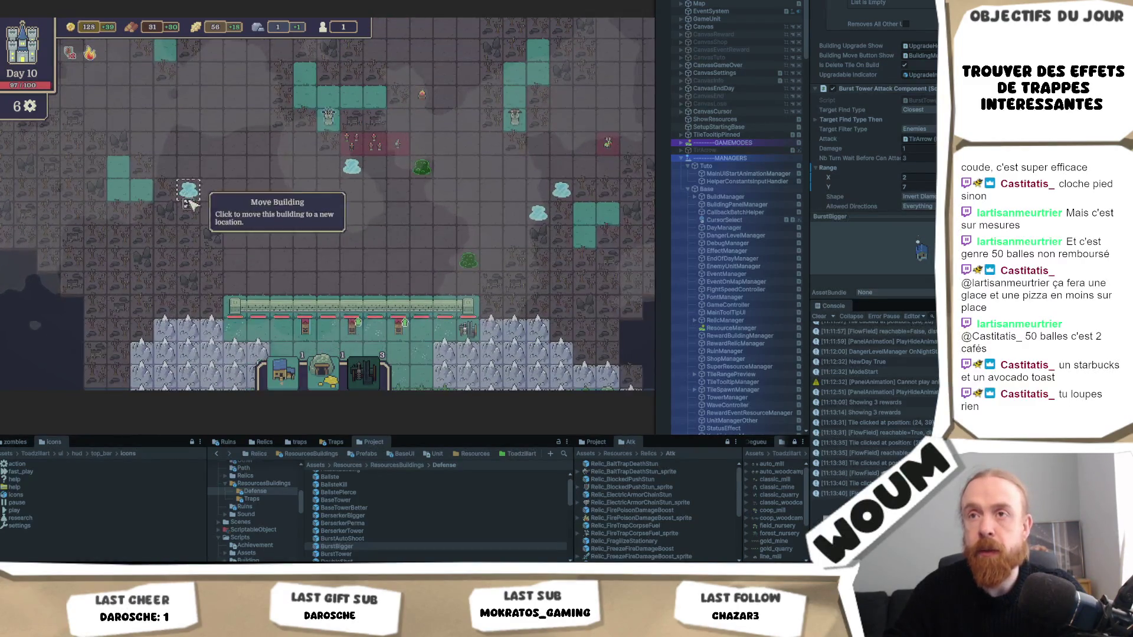
Reposition the right-hand freeze trap to a new tile
click(534, 293)
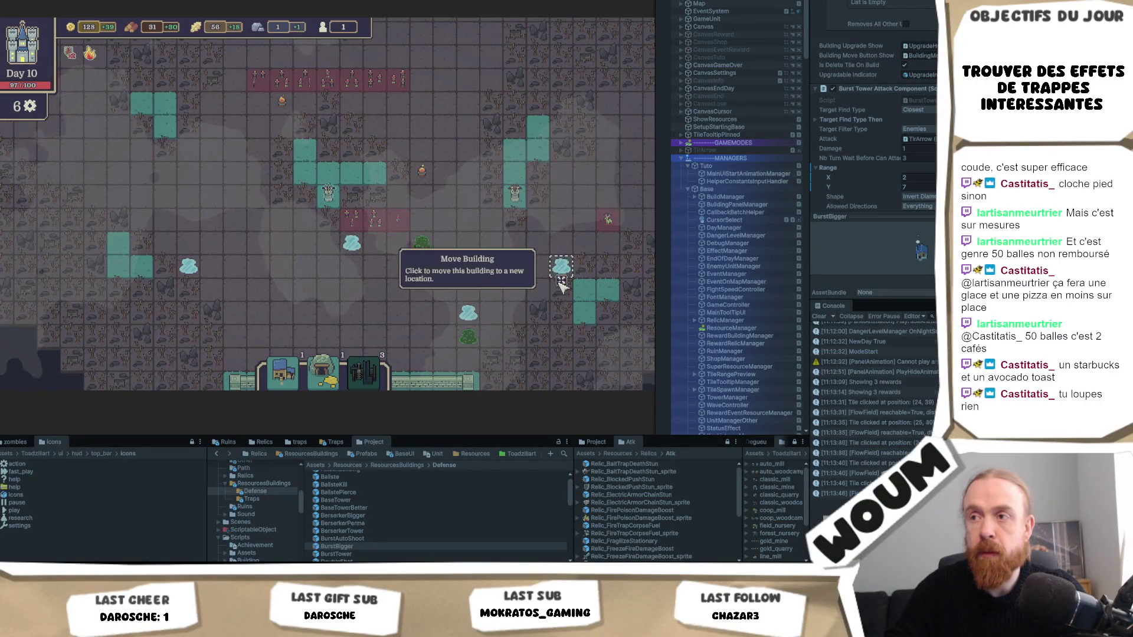
click(492, 339)
key(s)
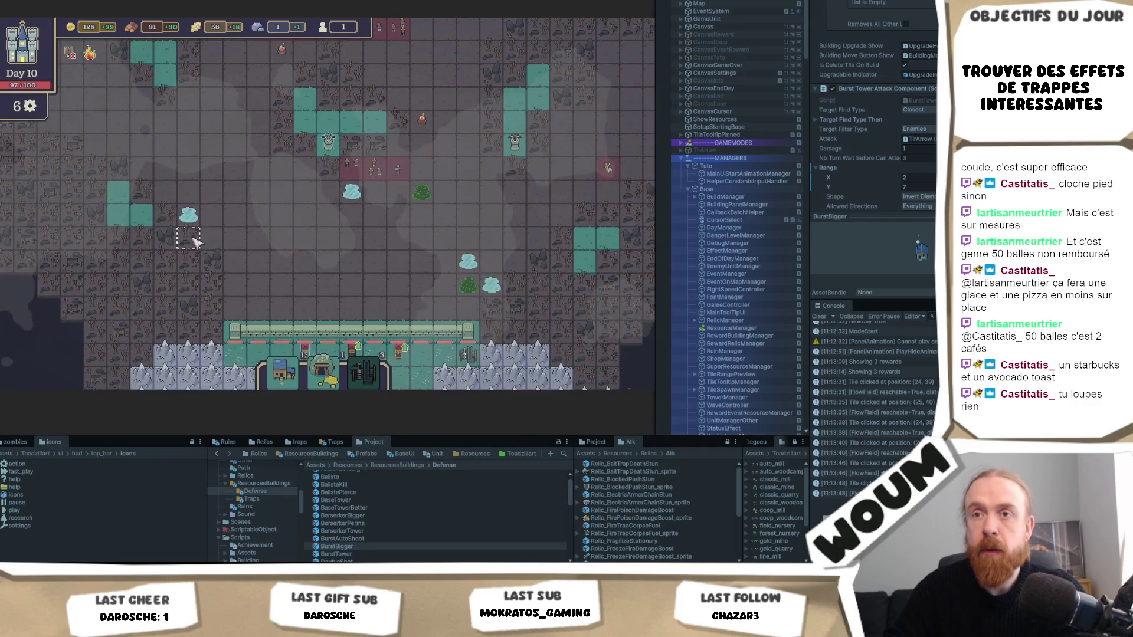
click(236, 164)
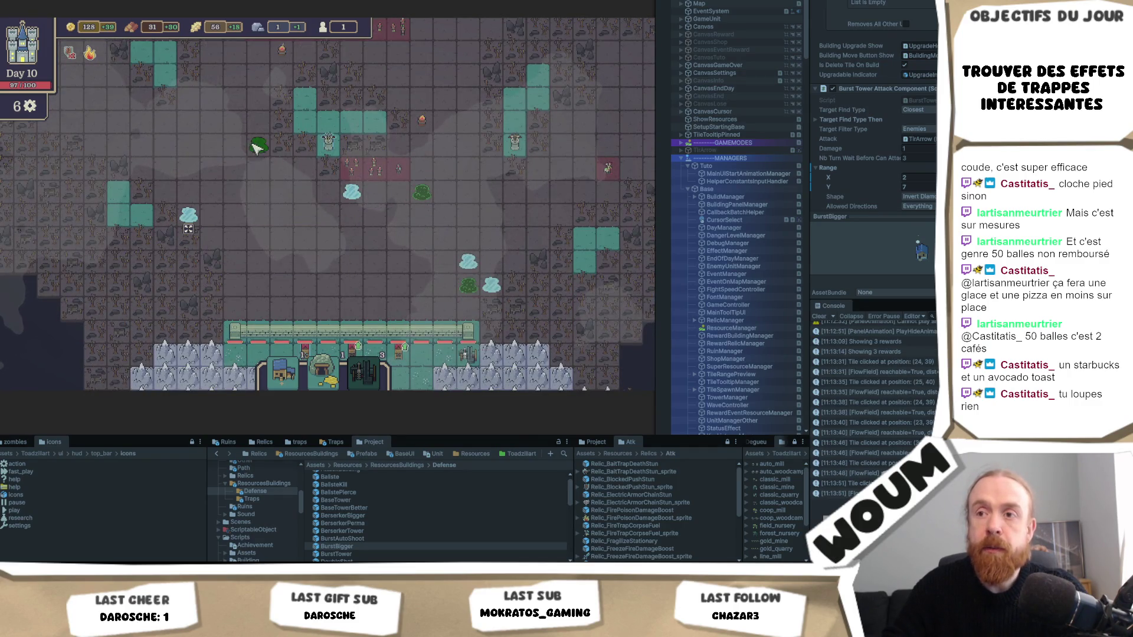
Build the Gold Mine in the colony fields and the Sylvan House beside the castle
click(323, 372)
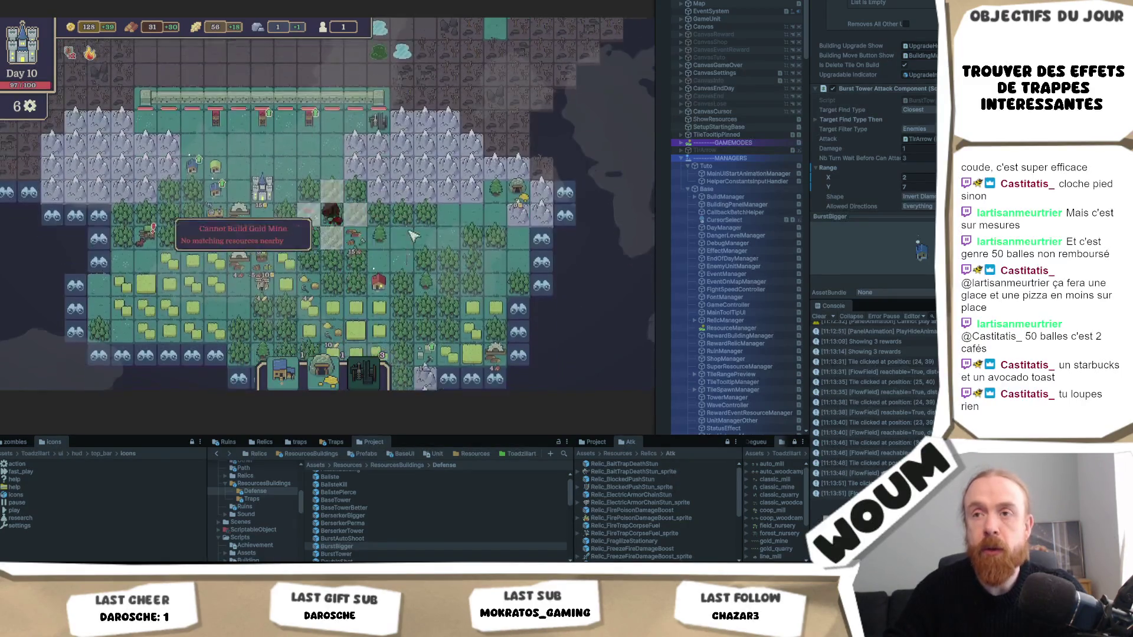
key(s)
click(389, 309)
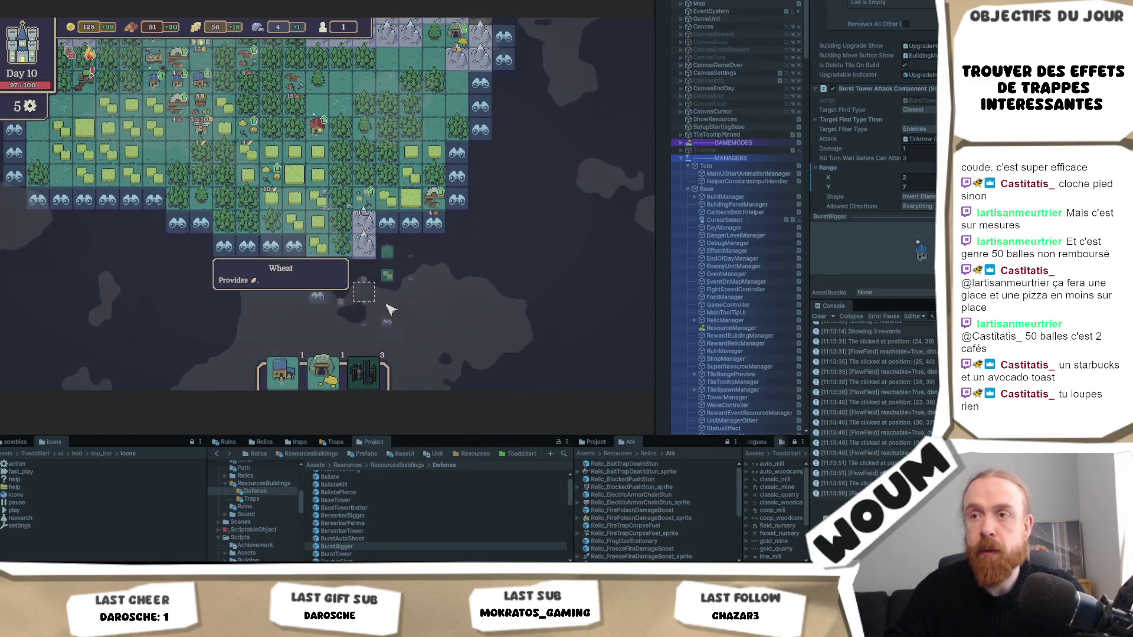
click(340, 260)
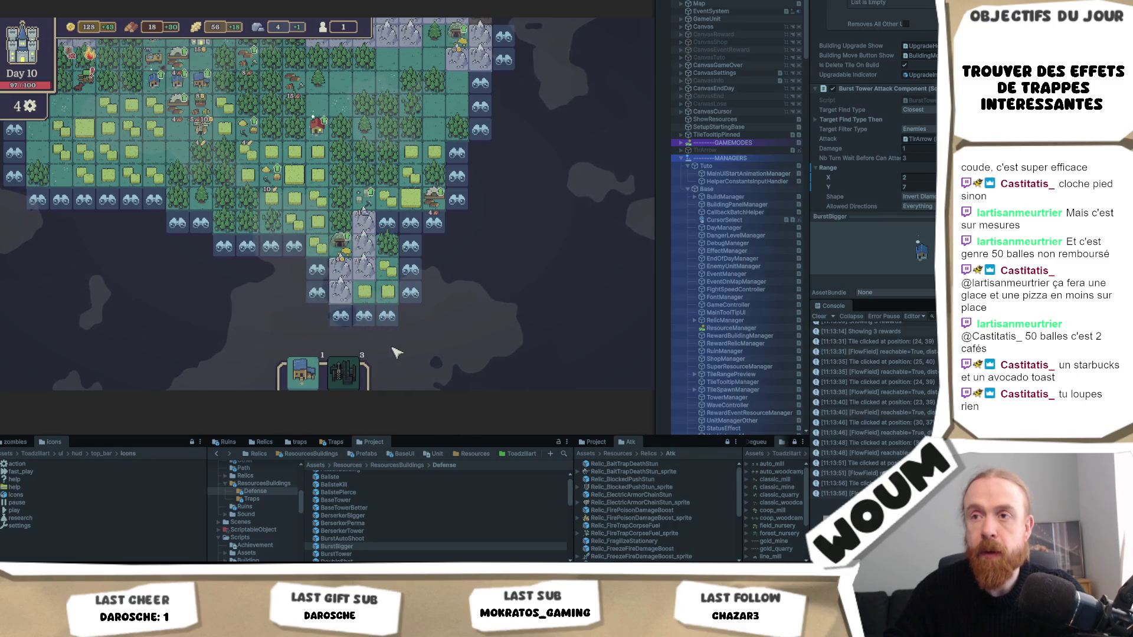
click(303, 383)
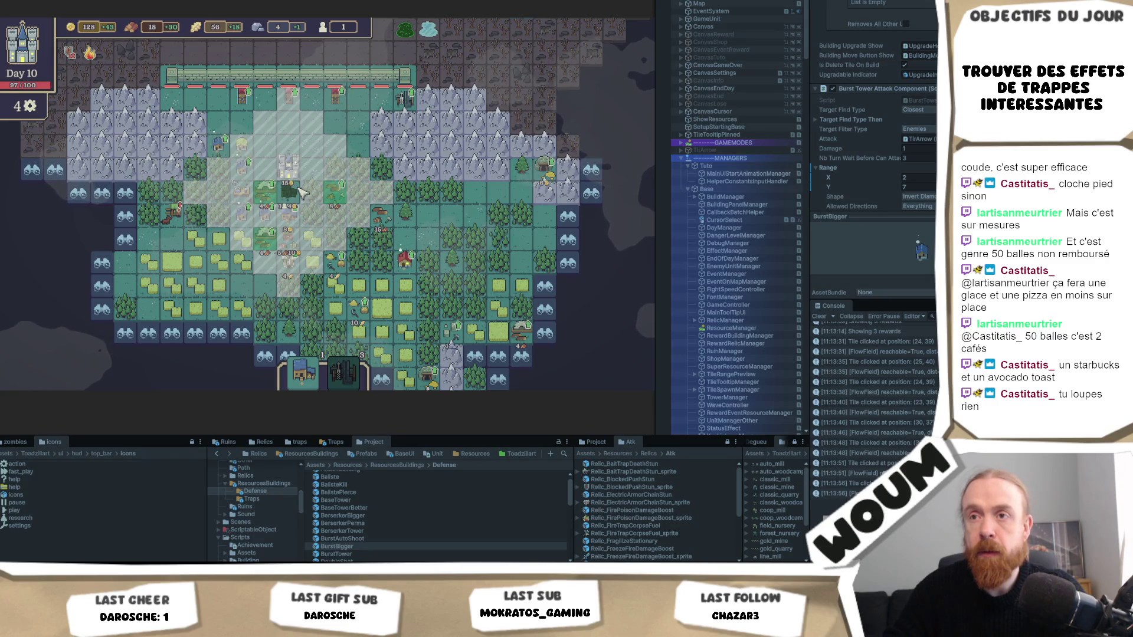
click(298, 192)
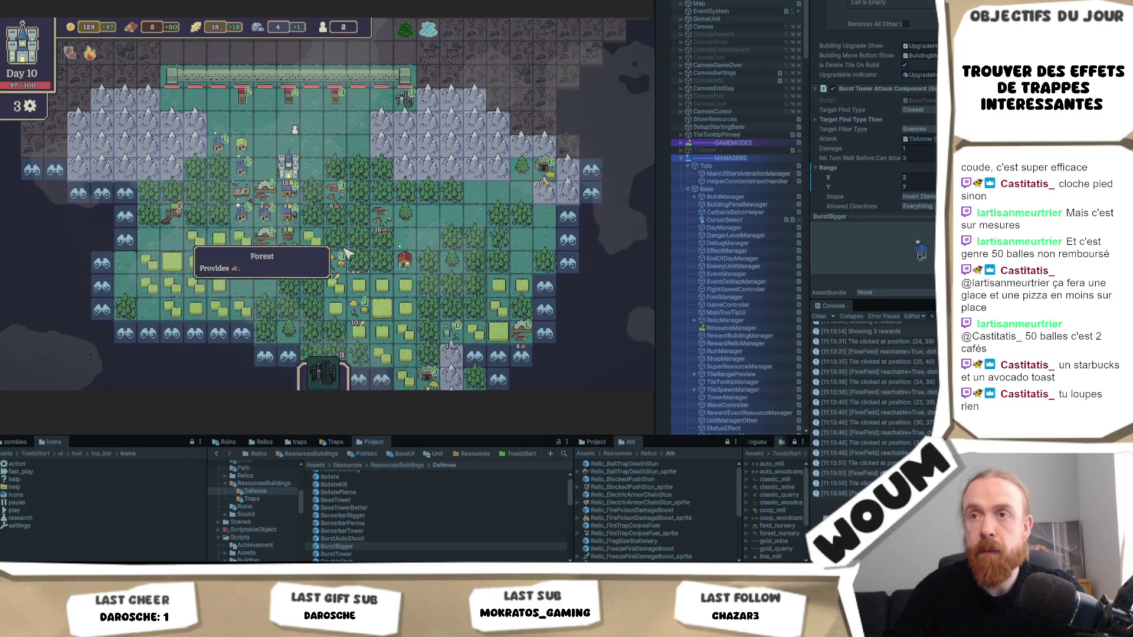
key(w)
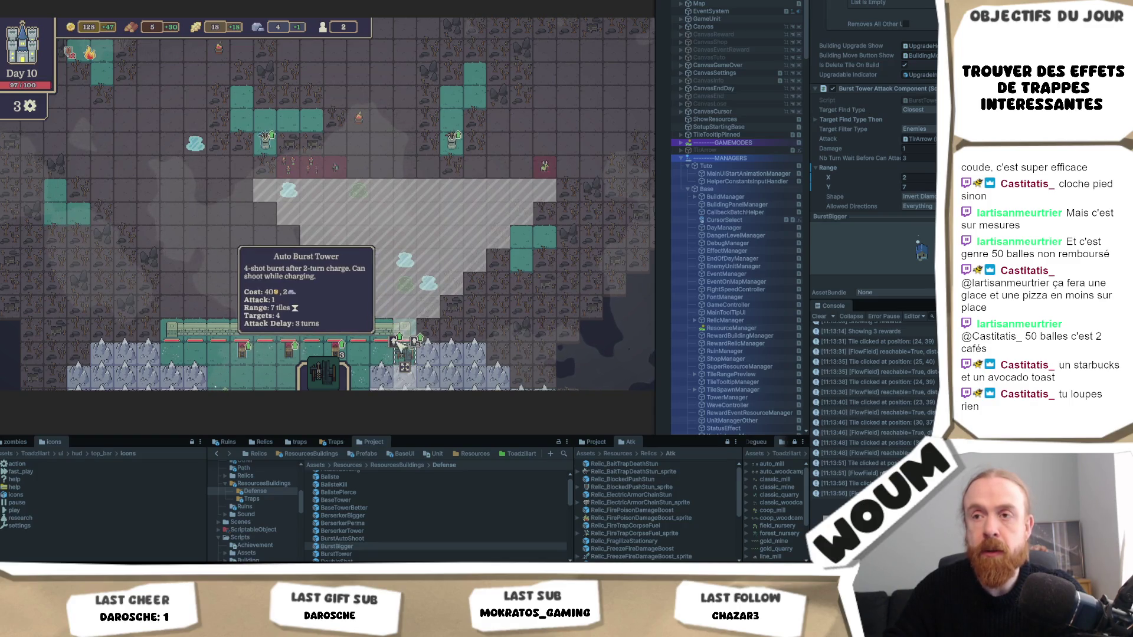
Place a Big Burst Tower near the wall, then trigger the Wandering Alchemist event
click(420, 343)
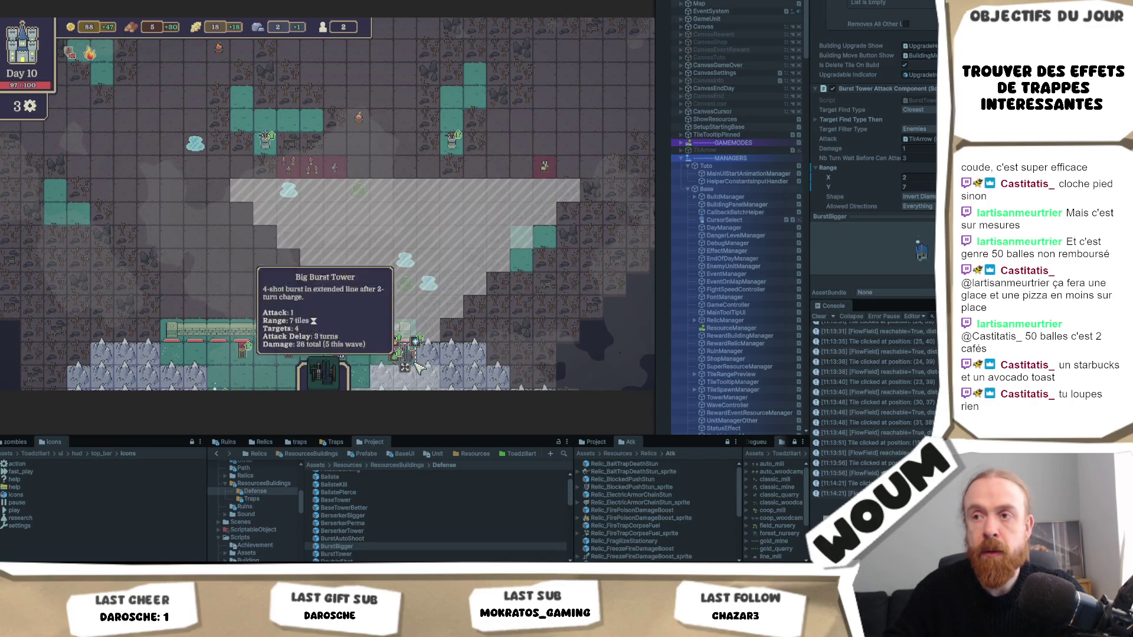
mouse_move(415, 354)
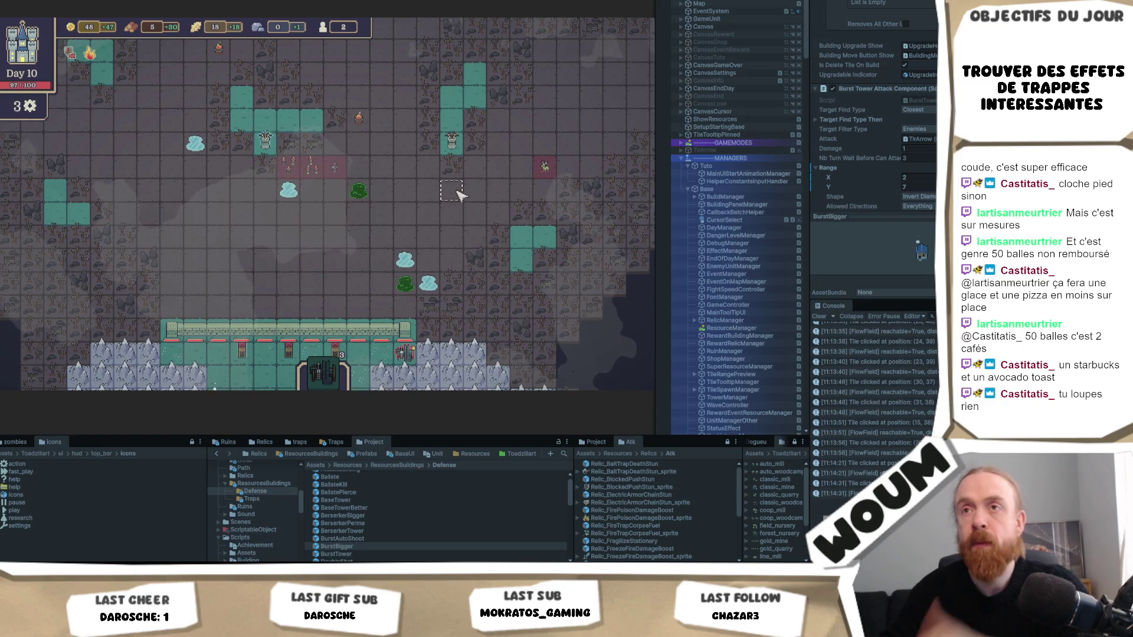
key(s)
key(s)
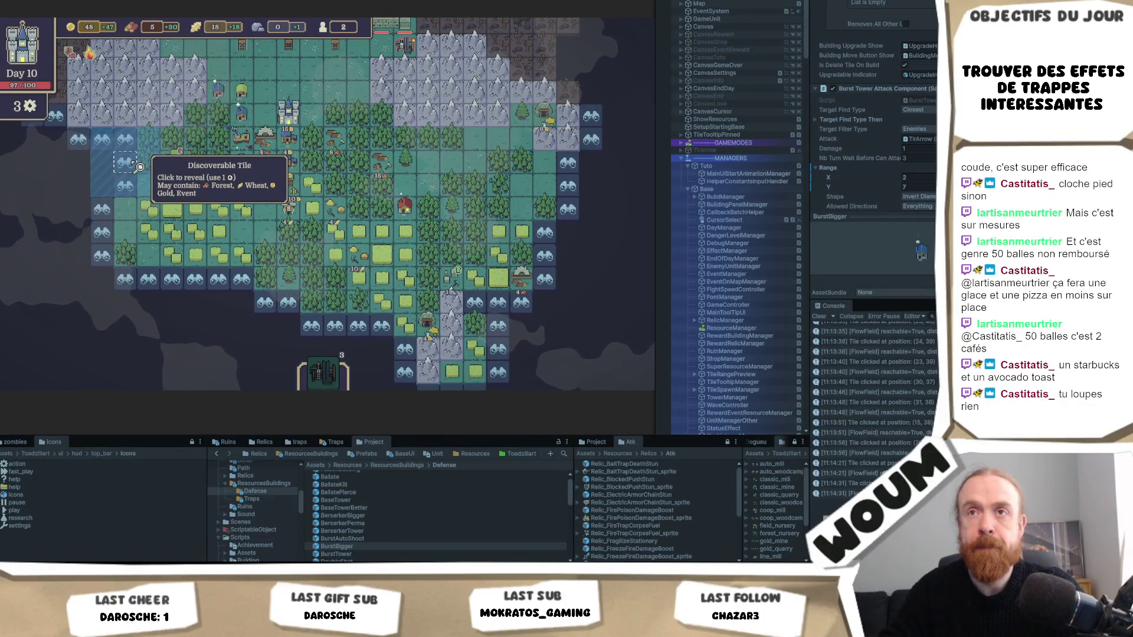
key(w)
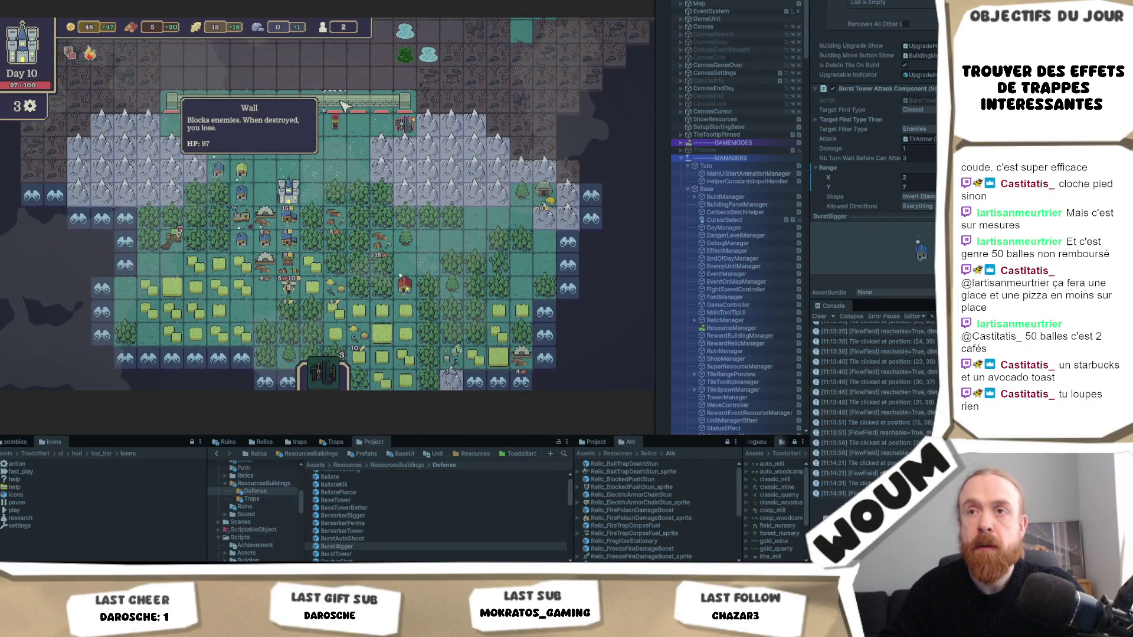
click(355, 291)
Buy the health elixir from the Wandering Alchemist and leave the event
click(354, 291)
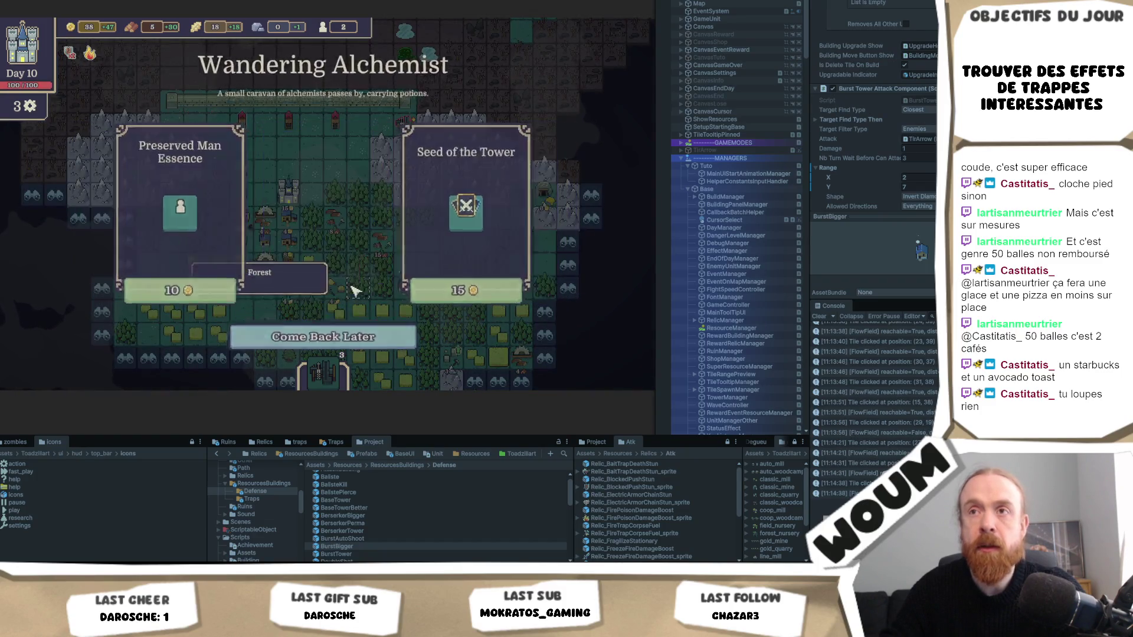
key(Escape)
key(a)
Reveal the three discoverable fog tiles on the left and end Day 10
click(230, 243)
click(224, 266)
click(206, 311)
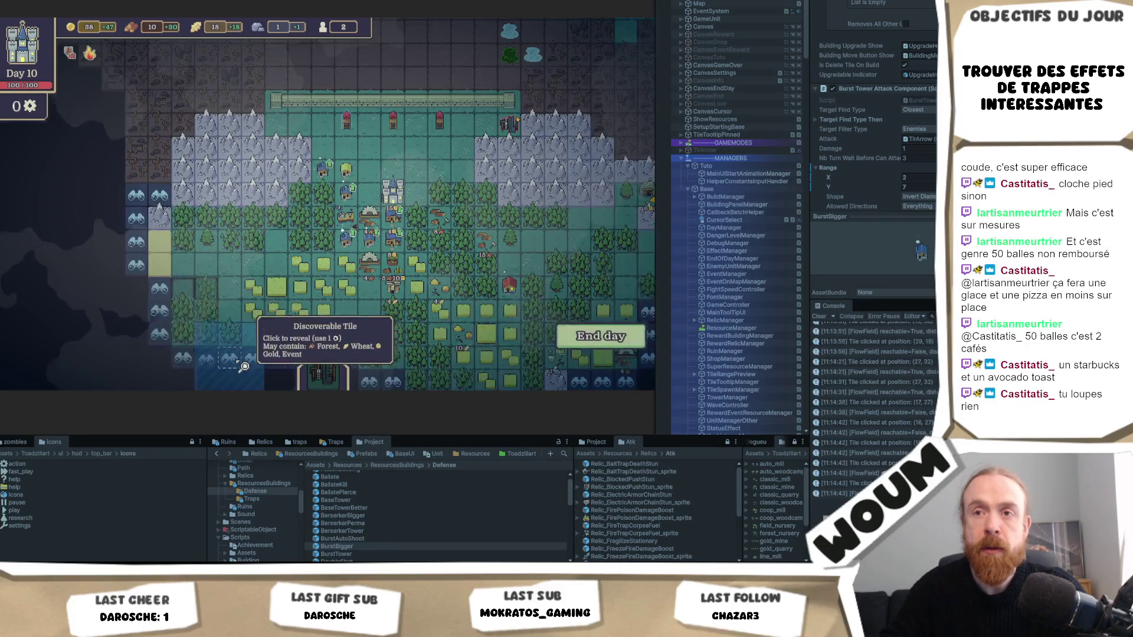
click(601, 336)
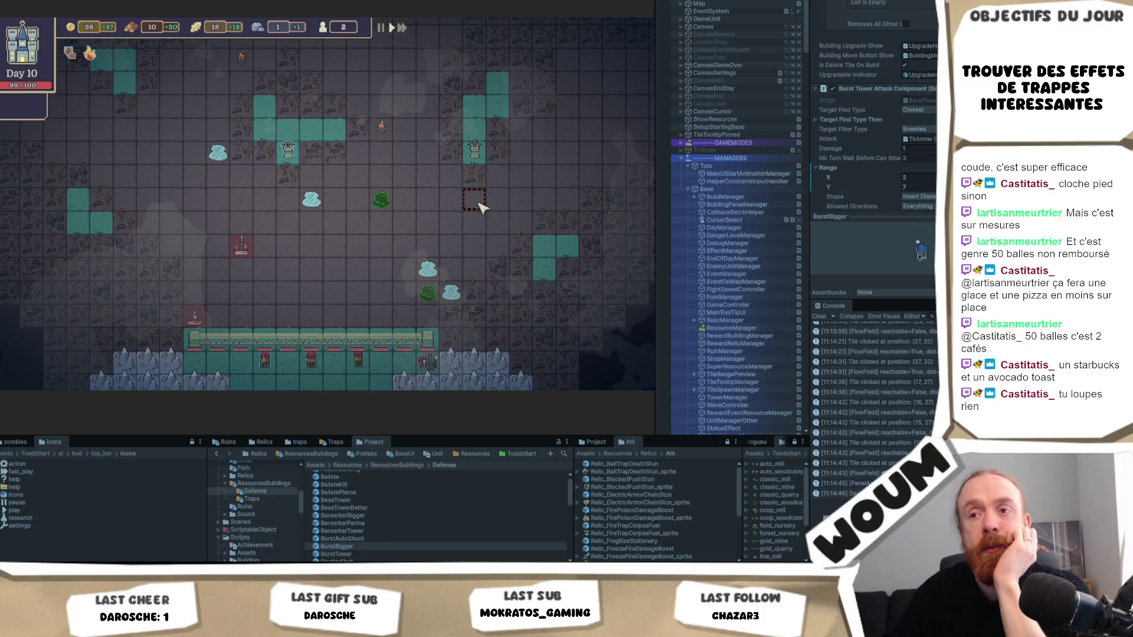
Take the 2x Mine Tower kit and the Forest & Field Camp
mouse_move(171, 215)
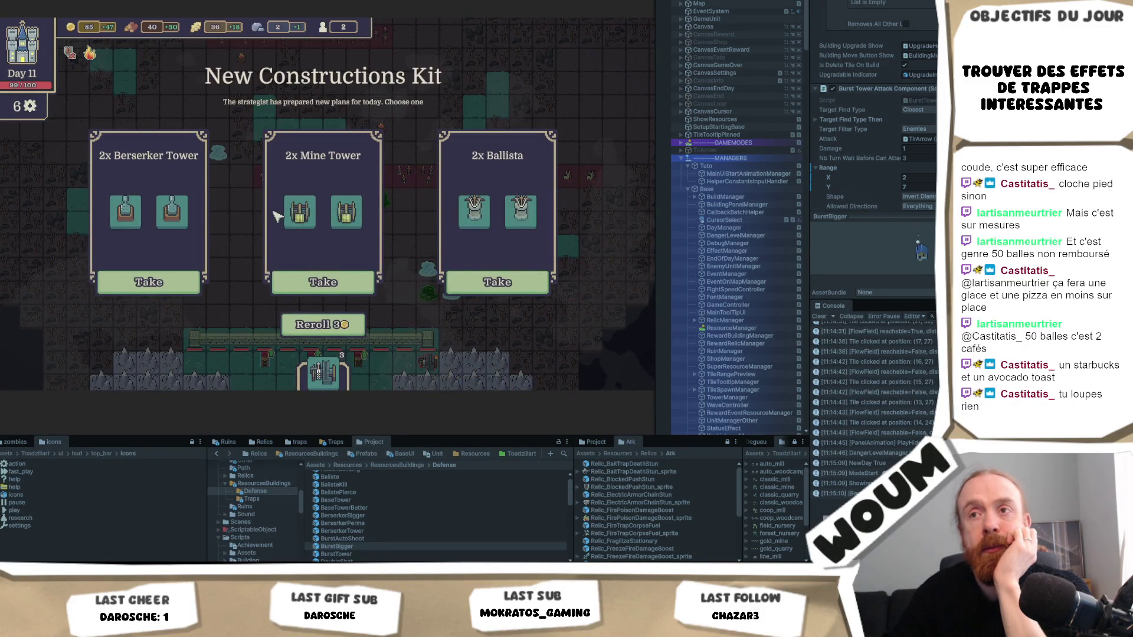
mouse_move(307, 220)
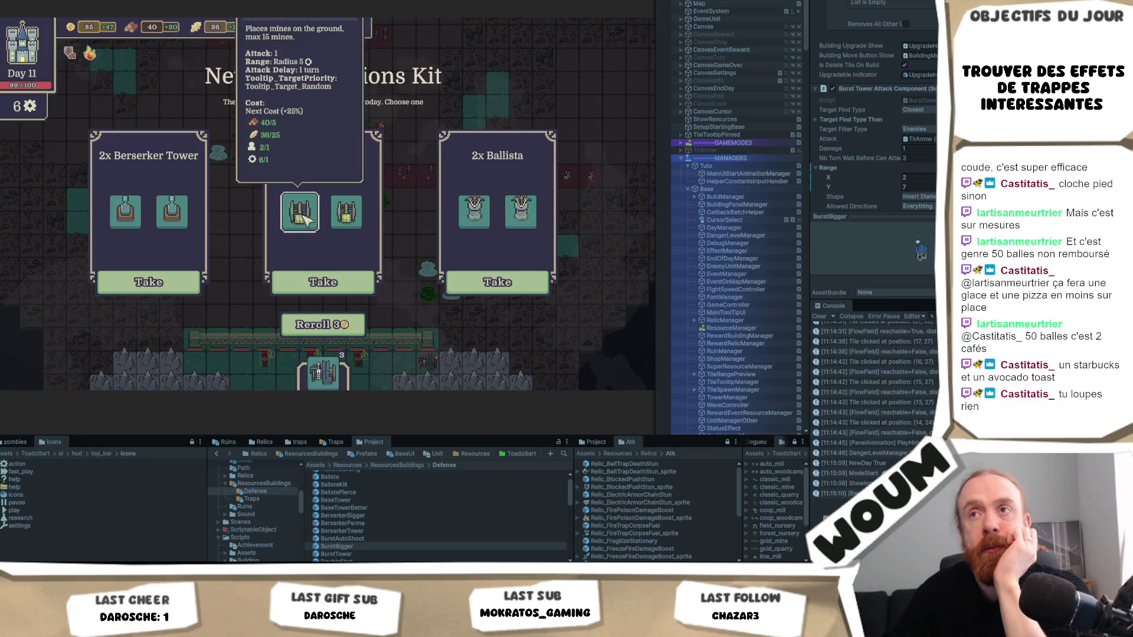
click(353, 285)
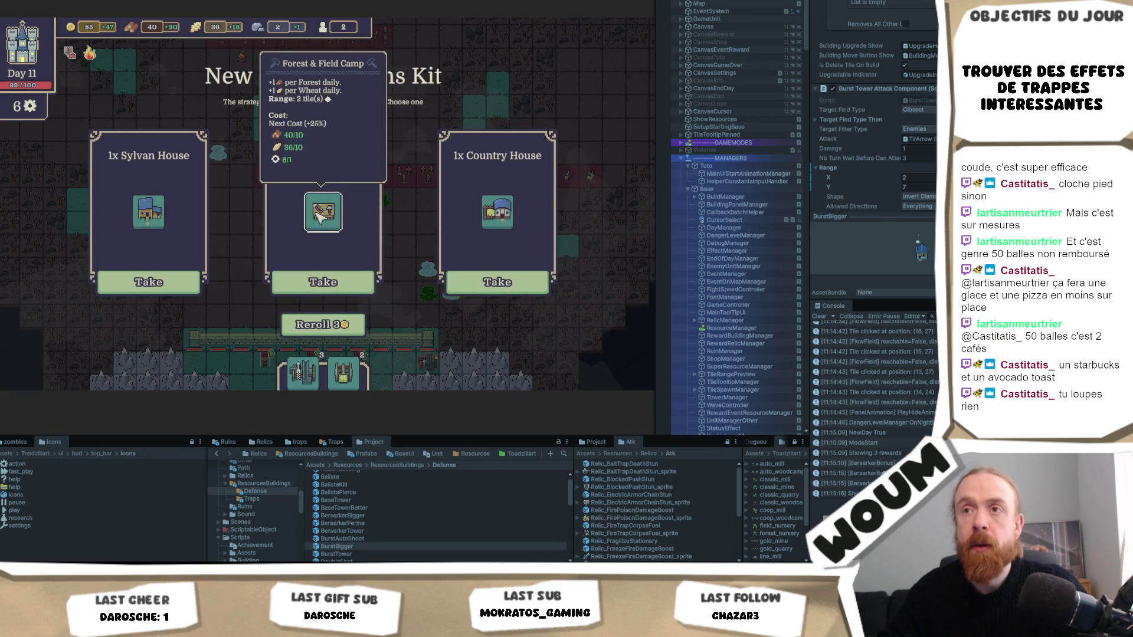
click(332, 283)
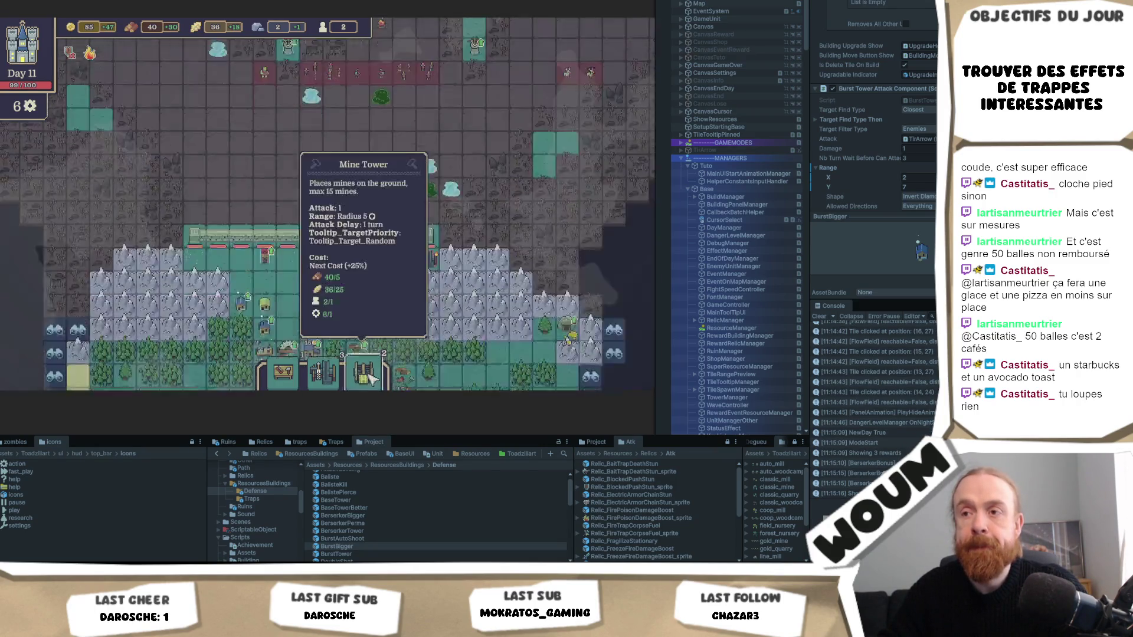
Place the Forest & Field Camp and a Mine Tower, upgrading to Rapid Mine Tower with Increase Production
click(296, 382)
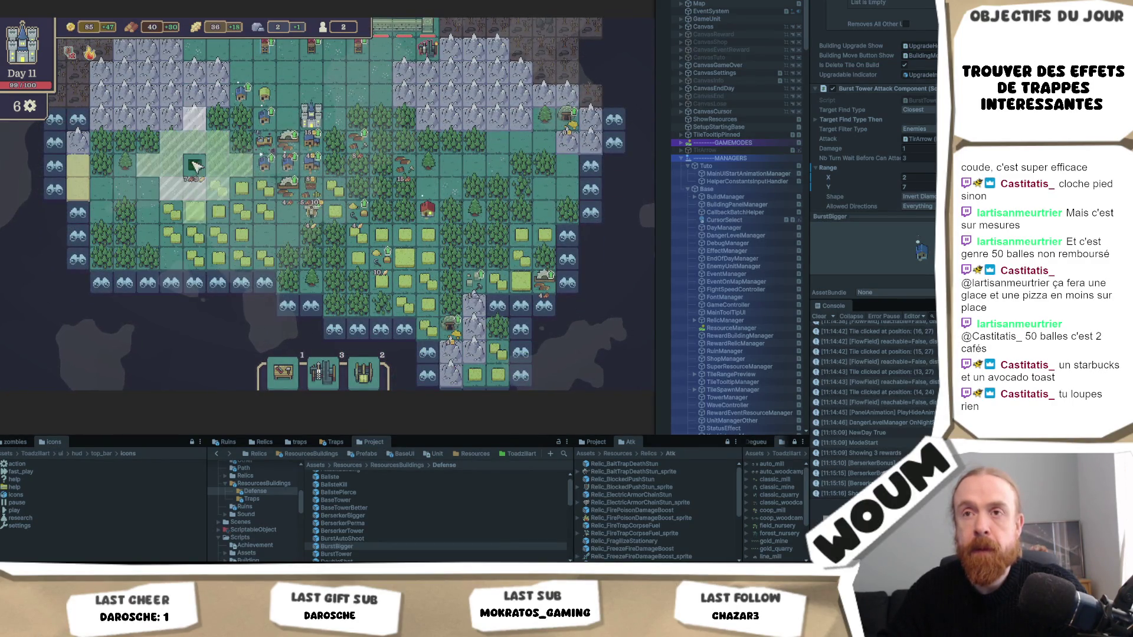
click(196, 189)
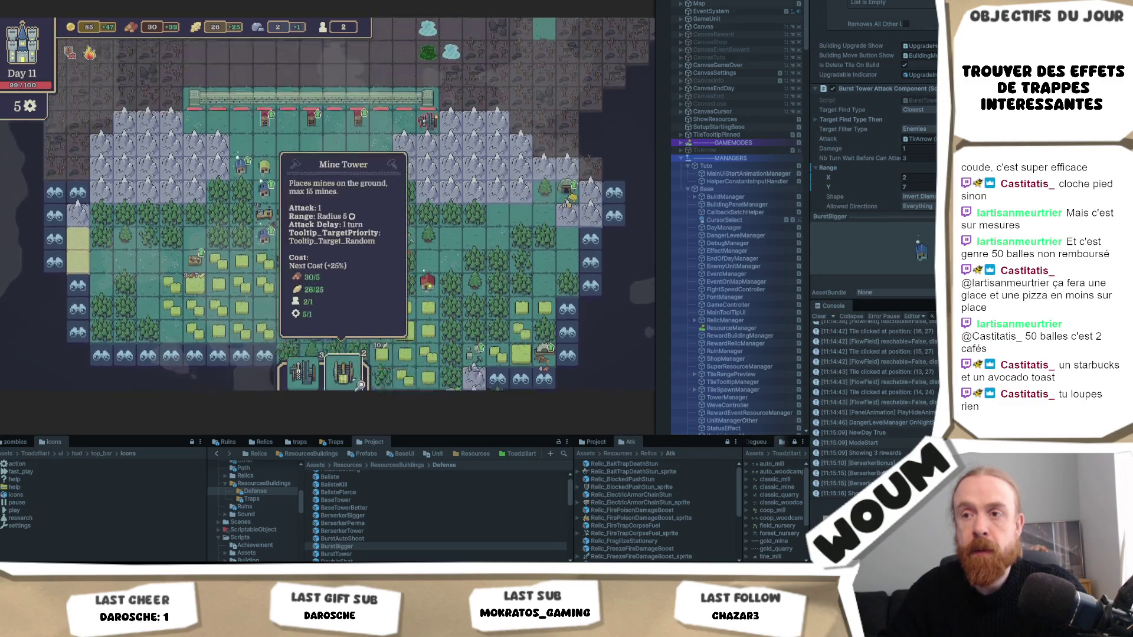
click(239, 273)
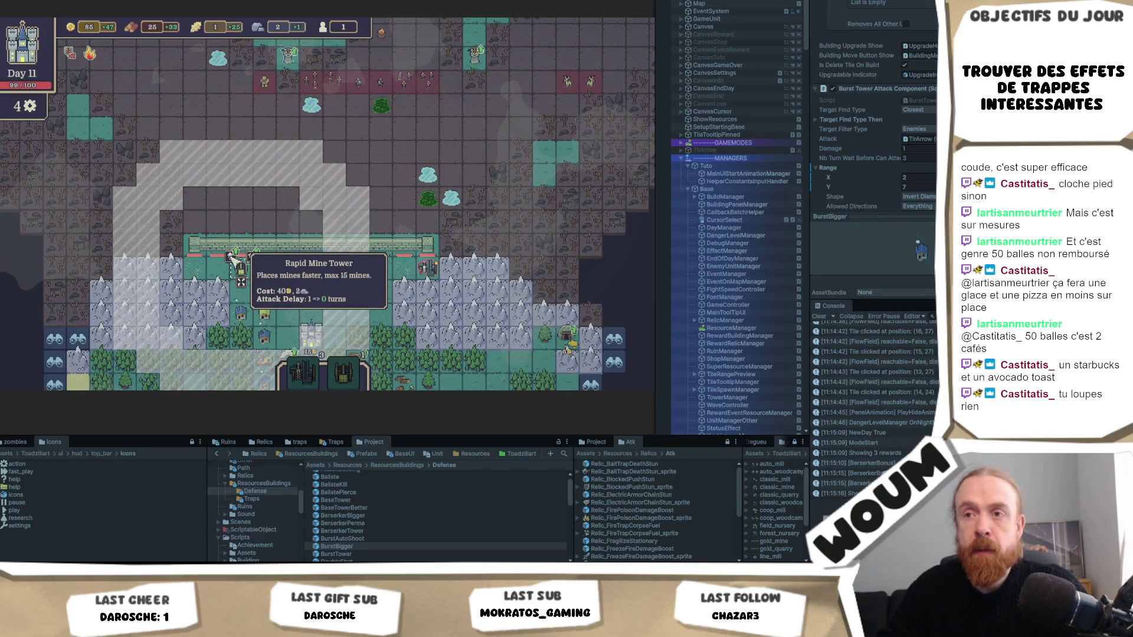
click(233, 260)
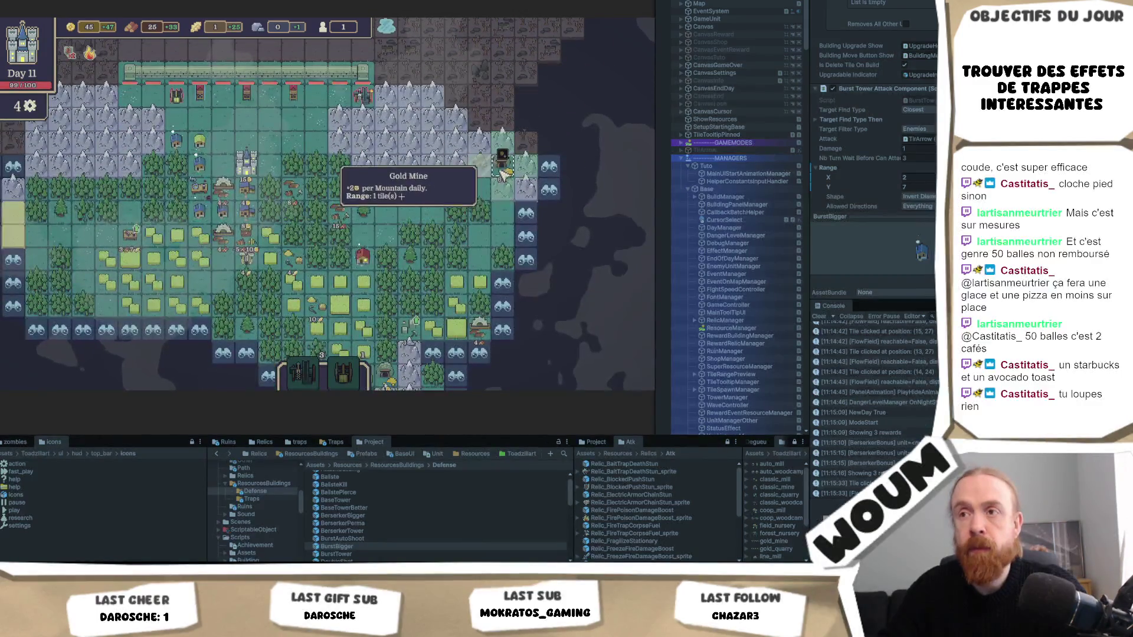
scroll(414, 260, down, 2)
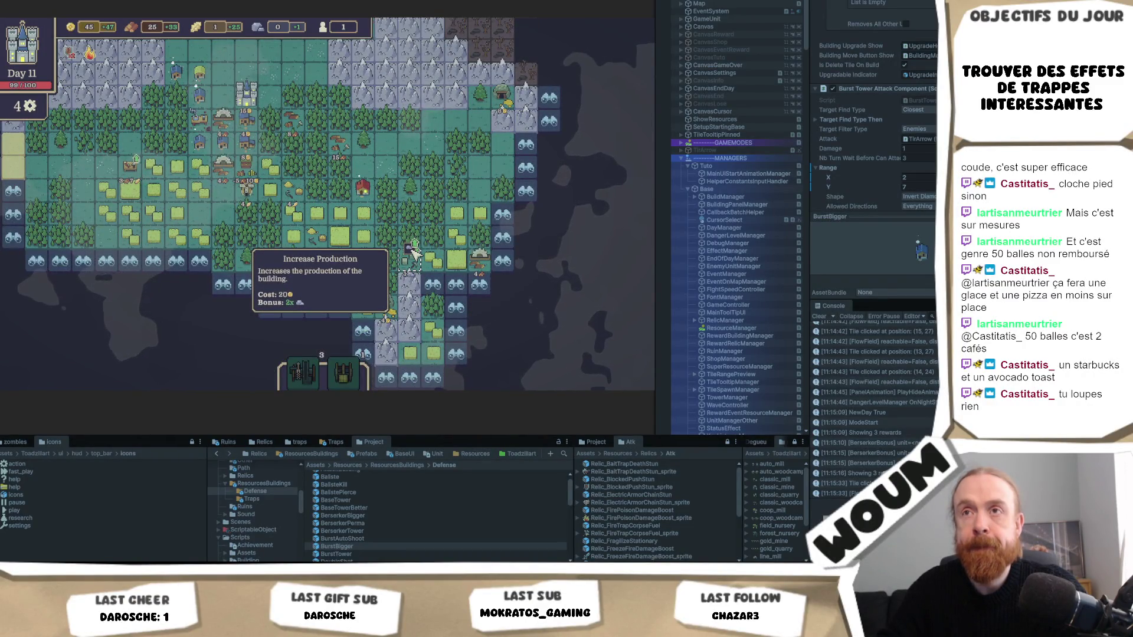
click(415, 250)
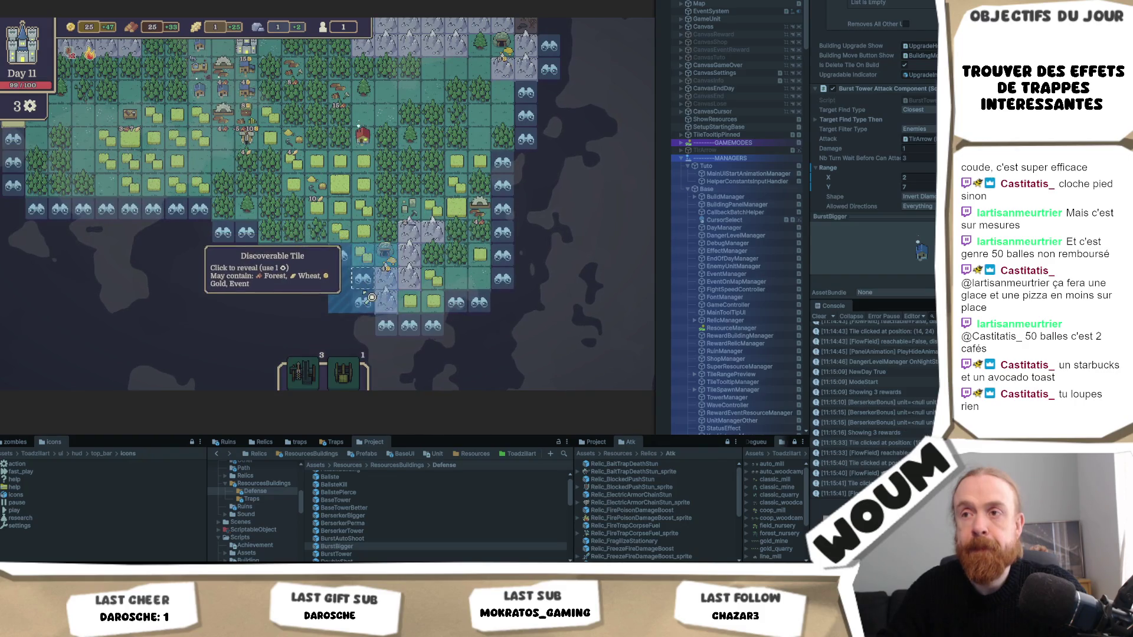
Reveal fog tiles, leave the blacksmith offers for later, and end Day 11
click(370, 297)
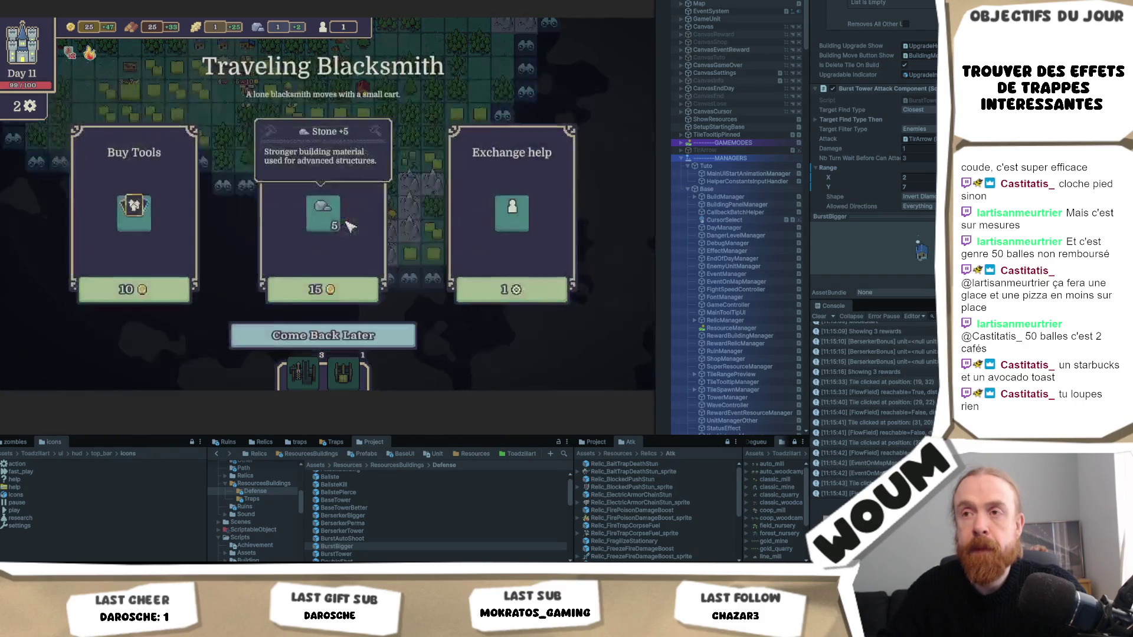
click(384, 325)
click(351, 285)
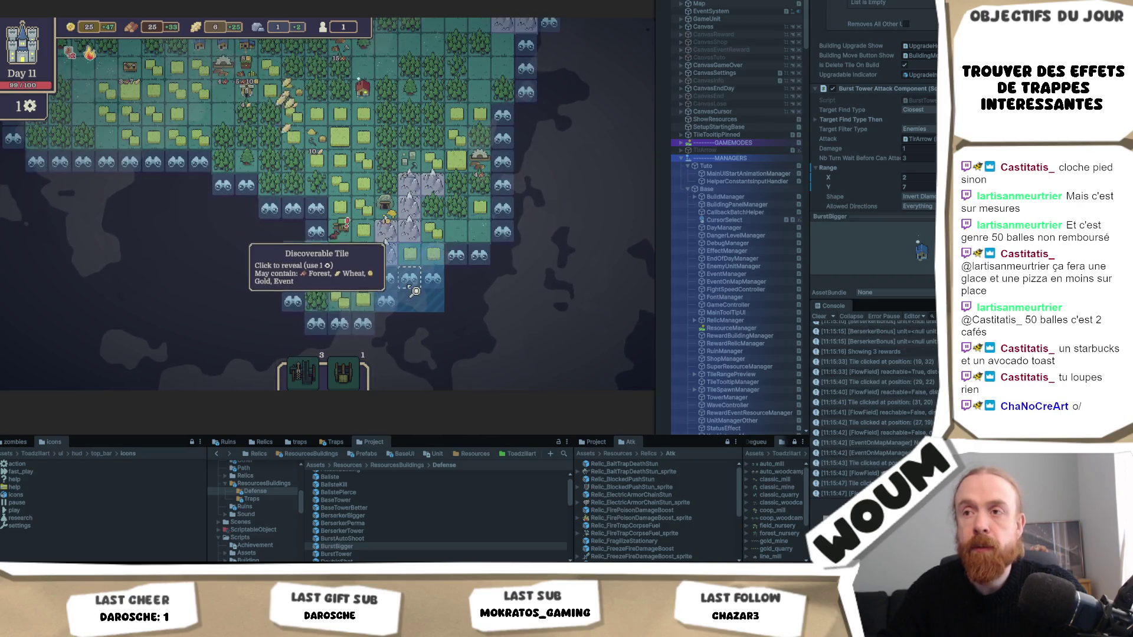
click(415, 290)
click(595, 334)
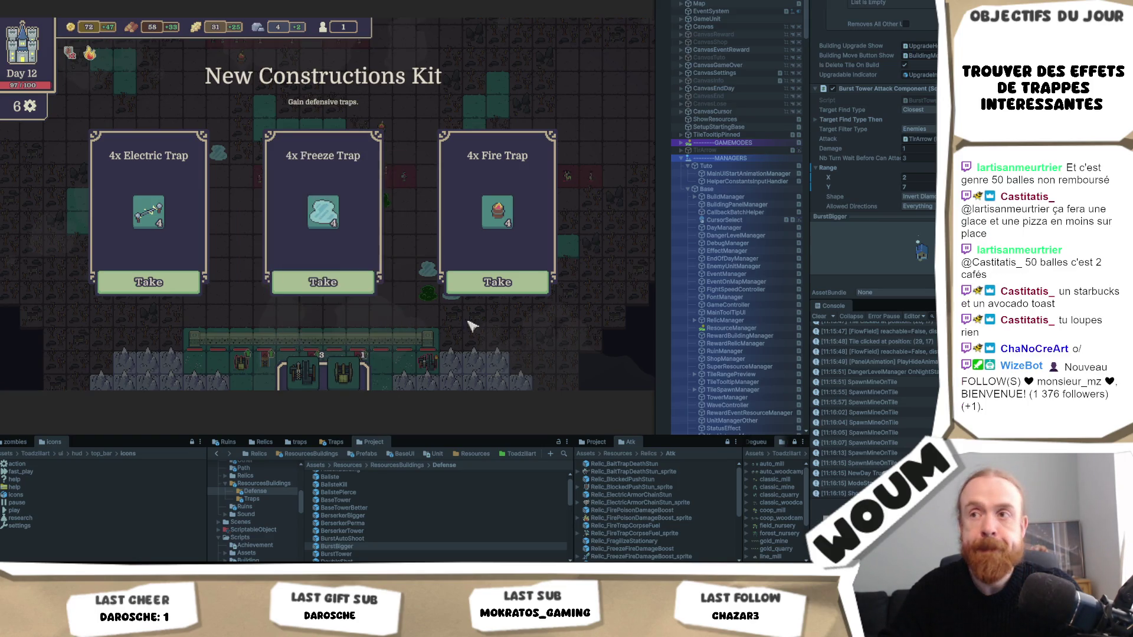
Take the 4x Fire Trap kit and House of Work, then place the house and a Fire Trap
click(498, 282)
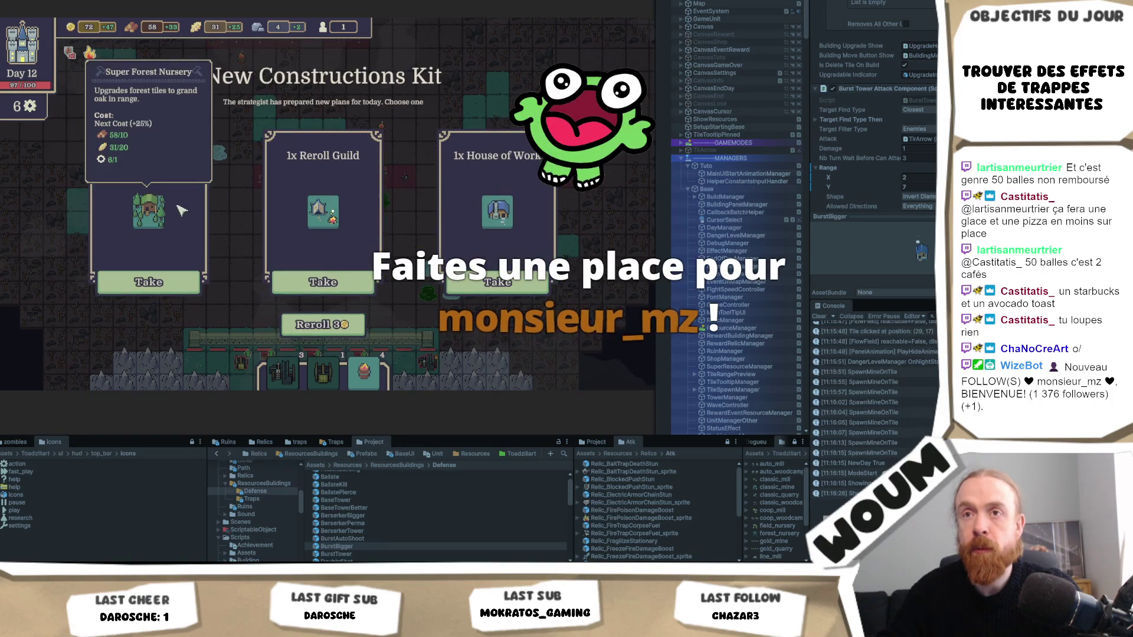
click(499, 283)
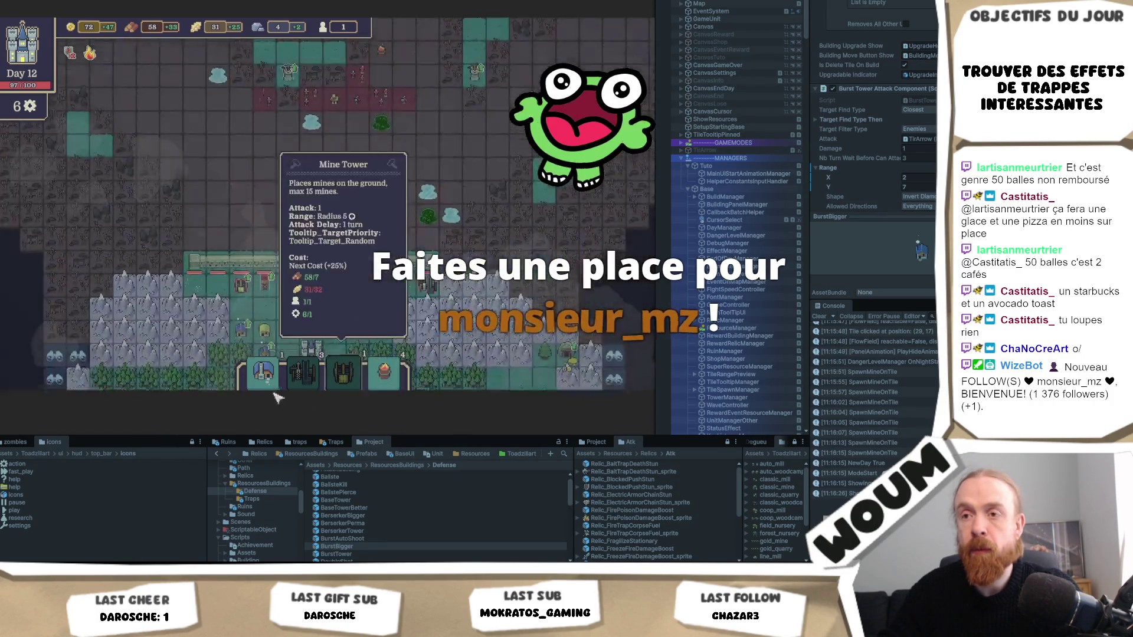
click(199, 300)
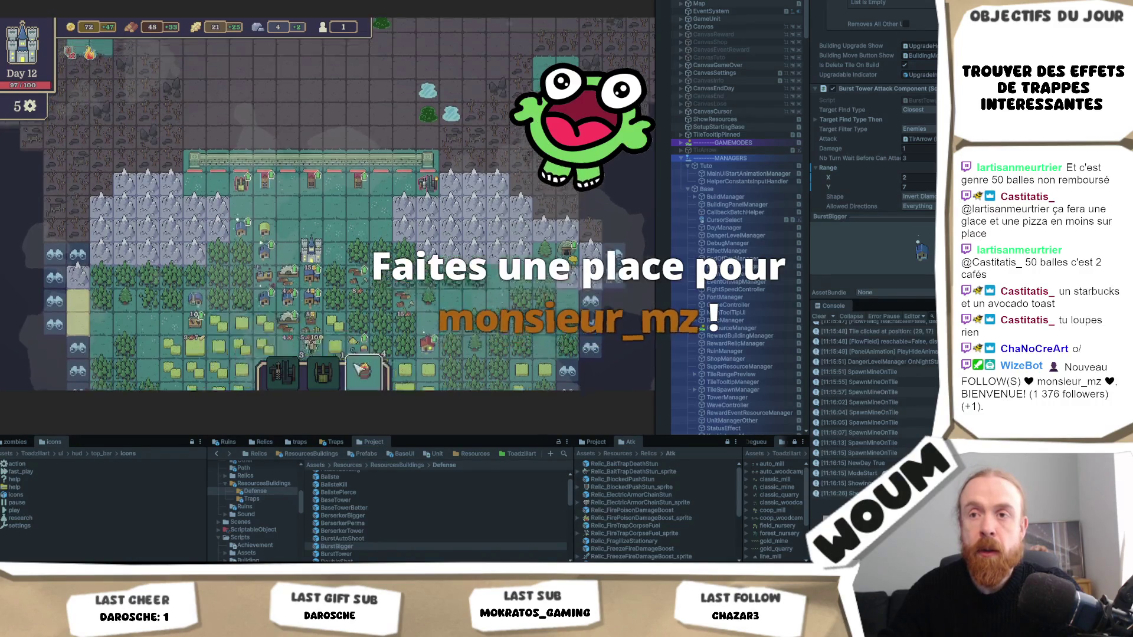
scroll(199, 299, up, 5)
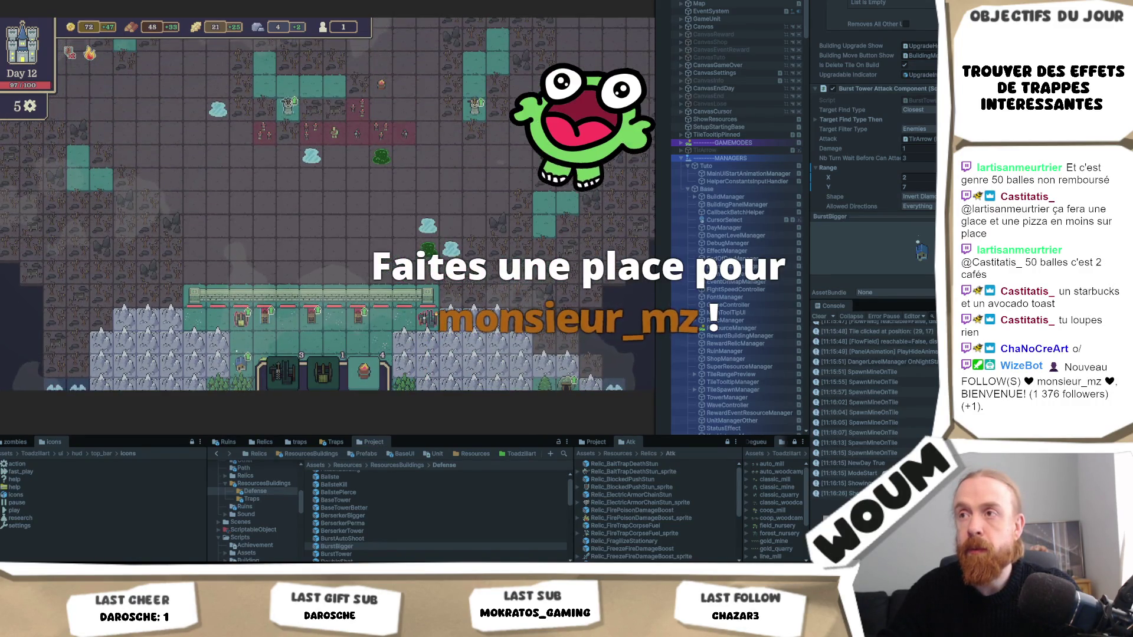
click(362, 371)
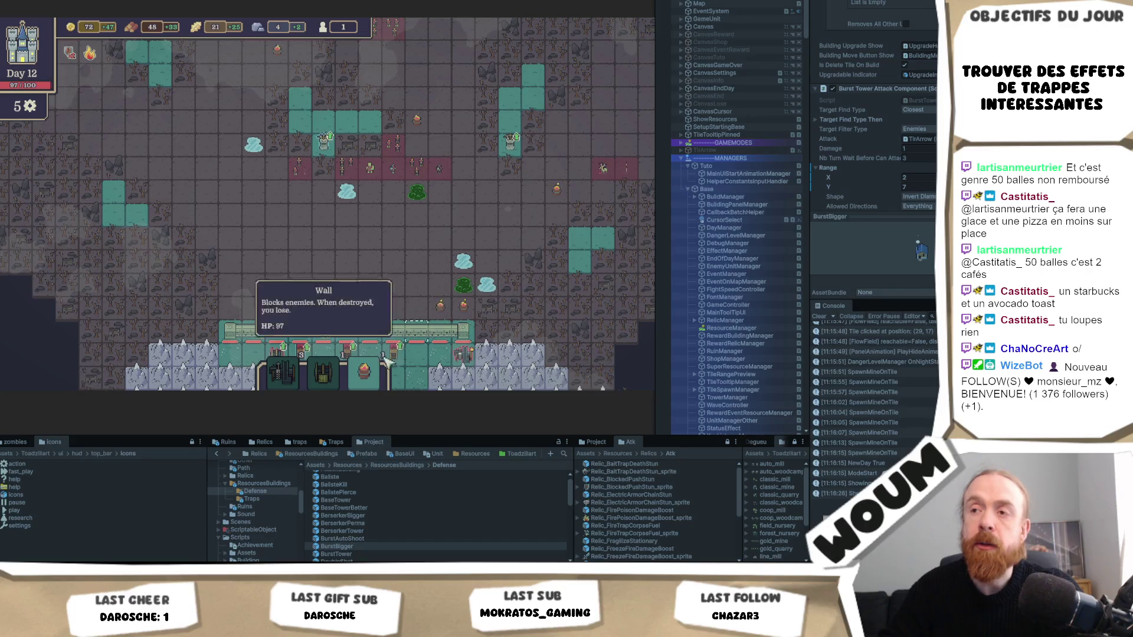
Buy tools from the Traveling Blacksmith and take the middle unit card
scroll(425, 306, down, 3)
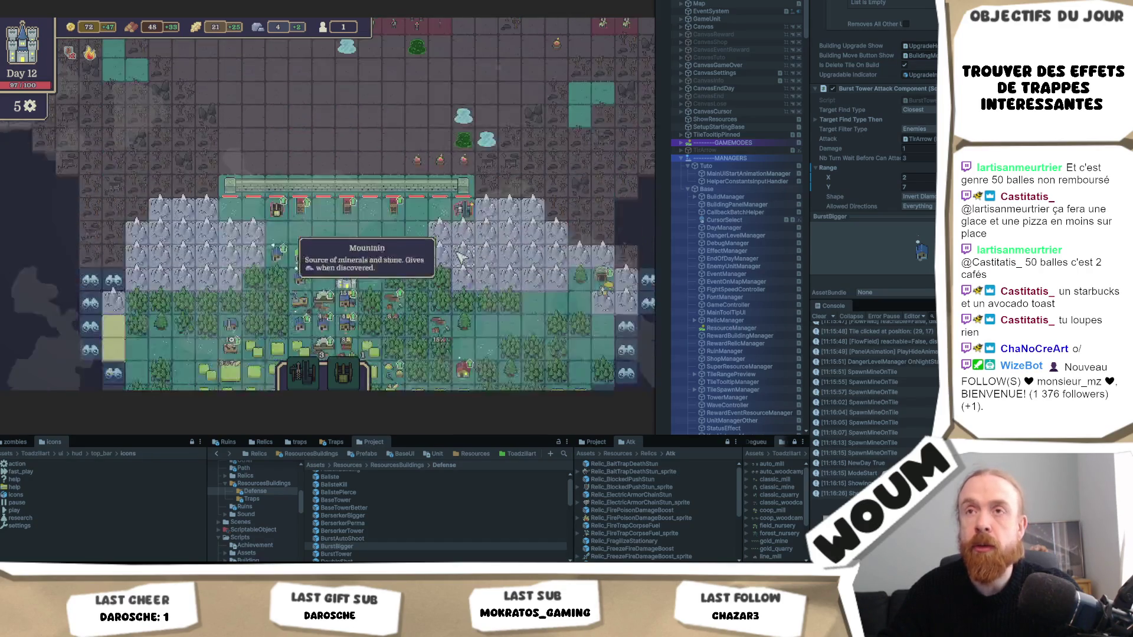
scroll(462, 258, down, 4)
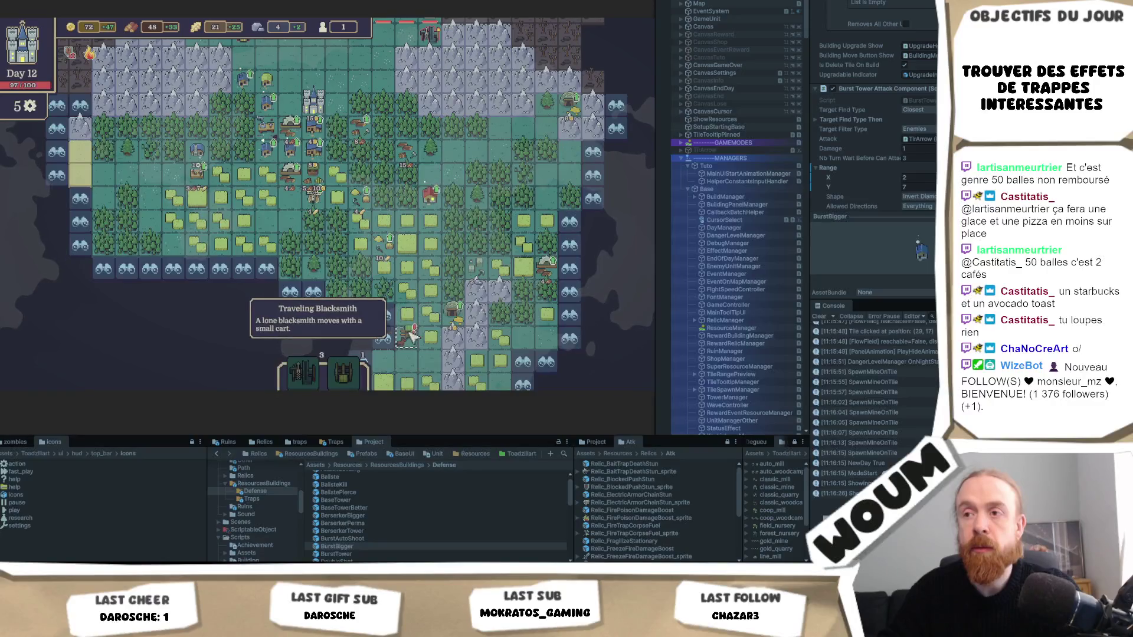
click(412, 340)
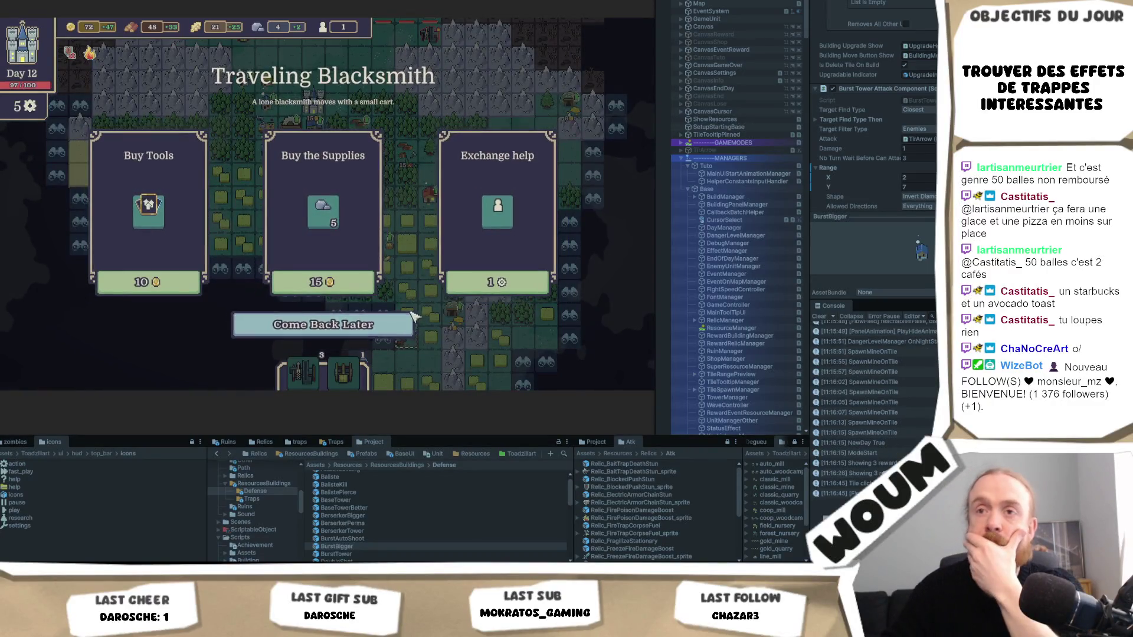
click(152, 283)
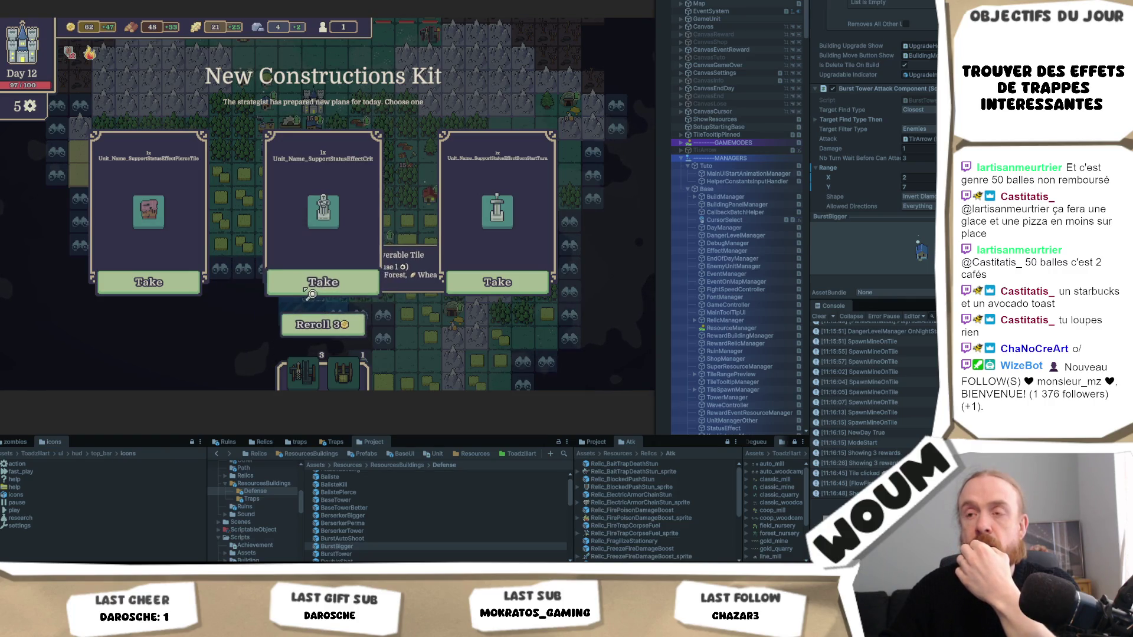
click(323, 282)
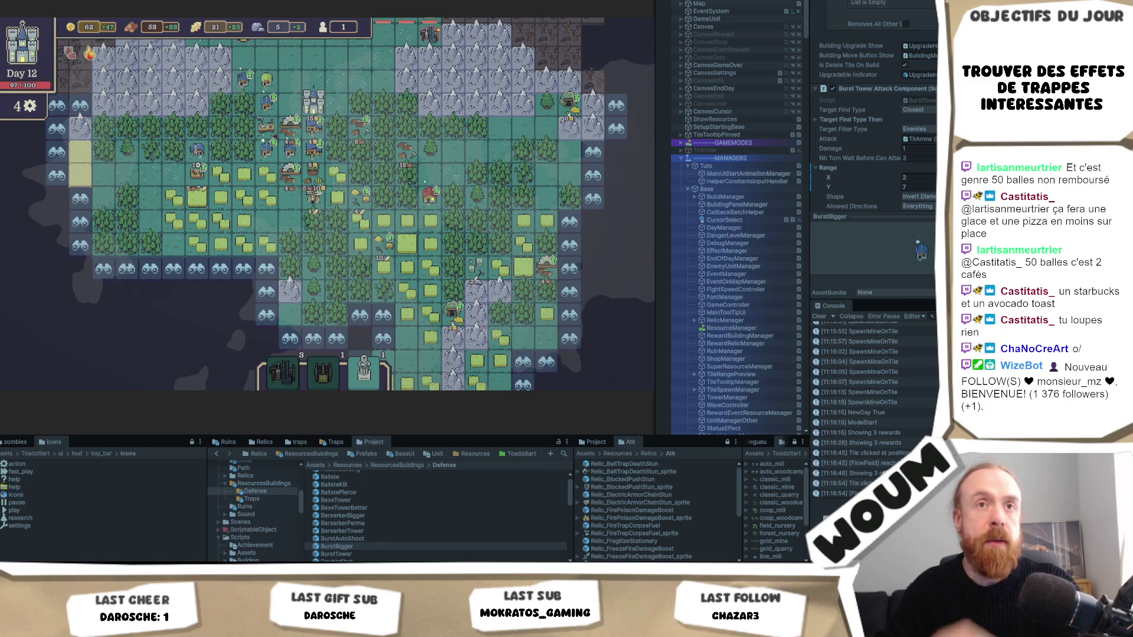
Reveal fog tiles at the map edge, uncovering the Market Ruins
drag(268, 219, 329, 406)
drag(319, 360, 242, 235)
click(275, 331)
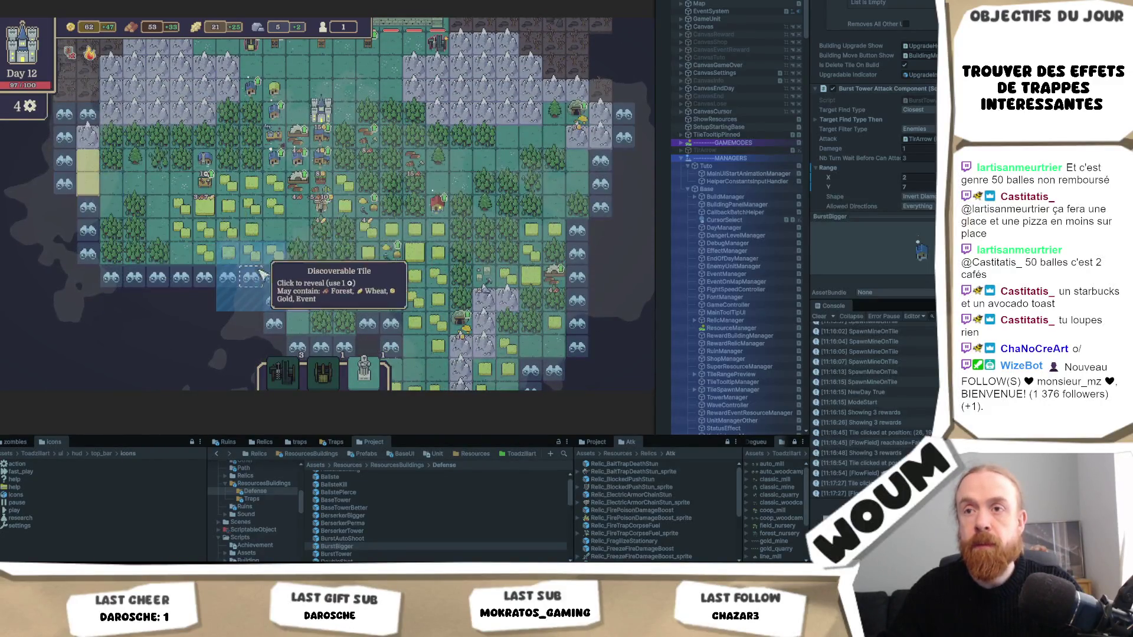
drag(443, 338, 443, 278)
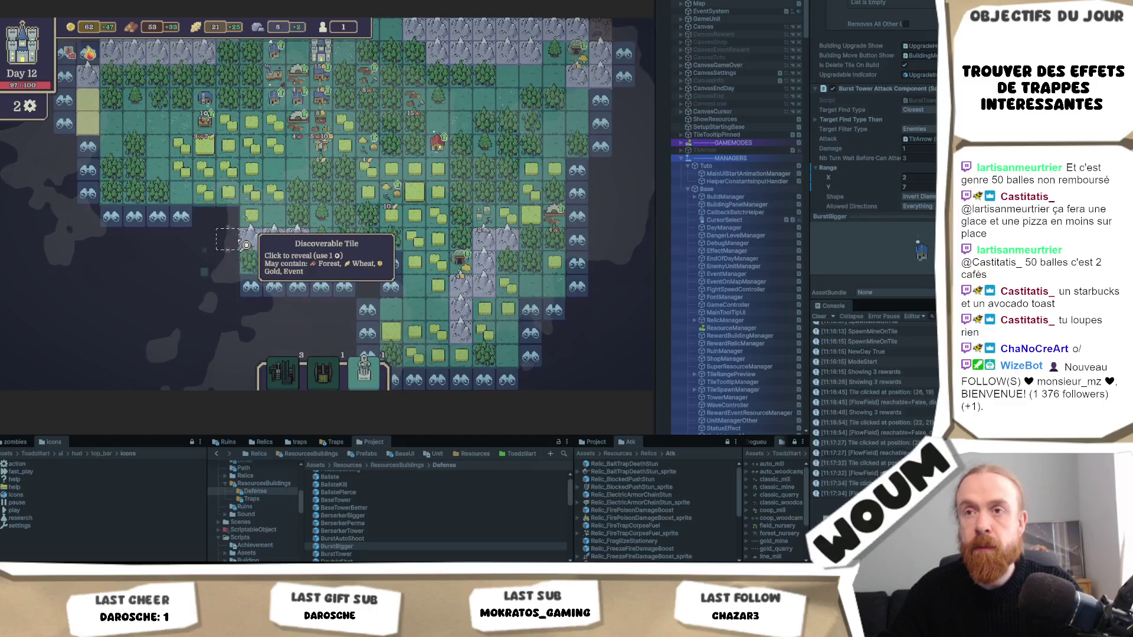
click(214, 265)
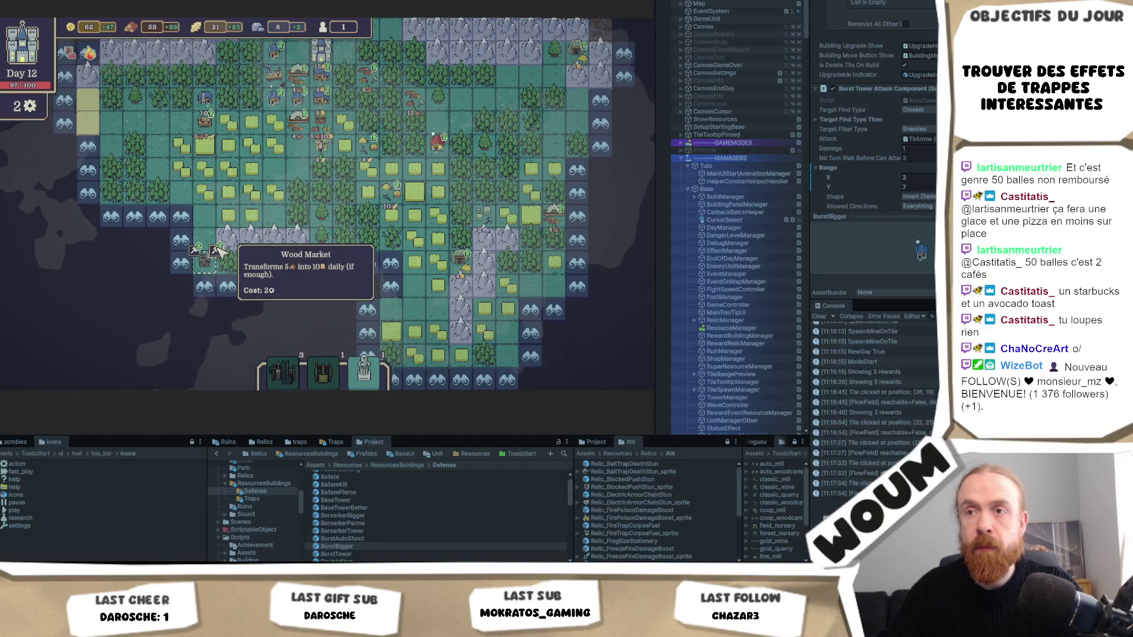
Turn the ruins into a Wood Market, upgrade a building's production, and end Day 12
click(218, 251)
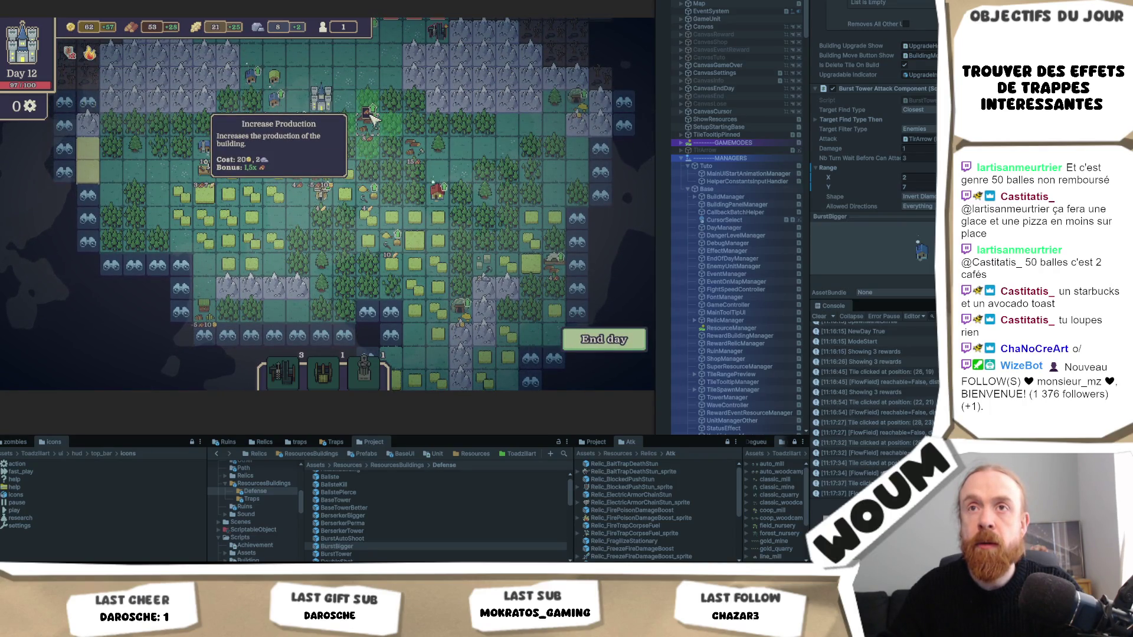
click(372, 118)
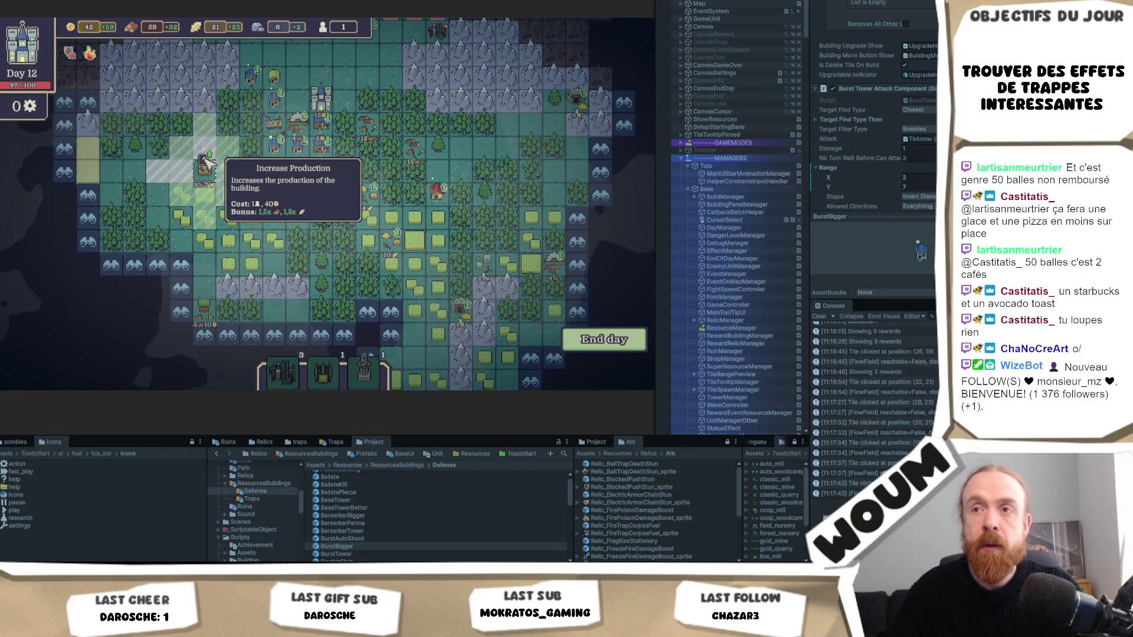
click(616, 345)
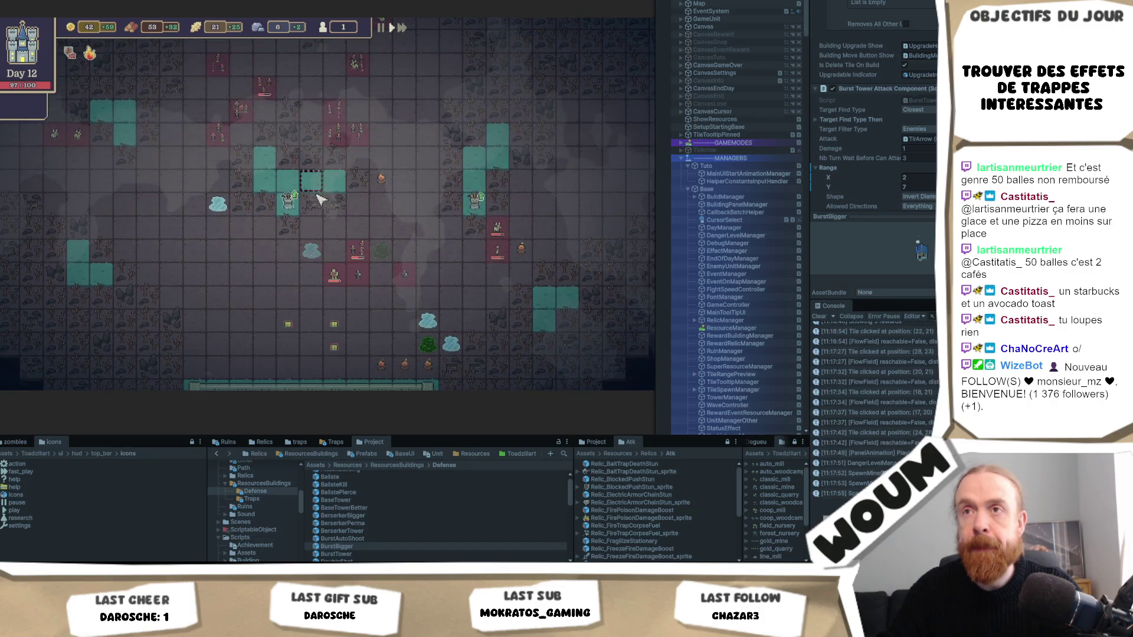
Upgrade the ballista with gold and watch the night until Day 13's kit offer appears
click(289, 200)
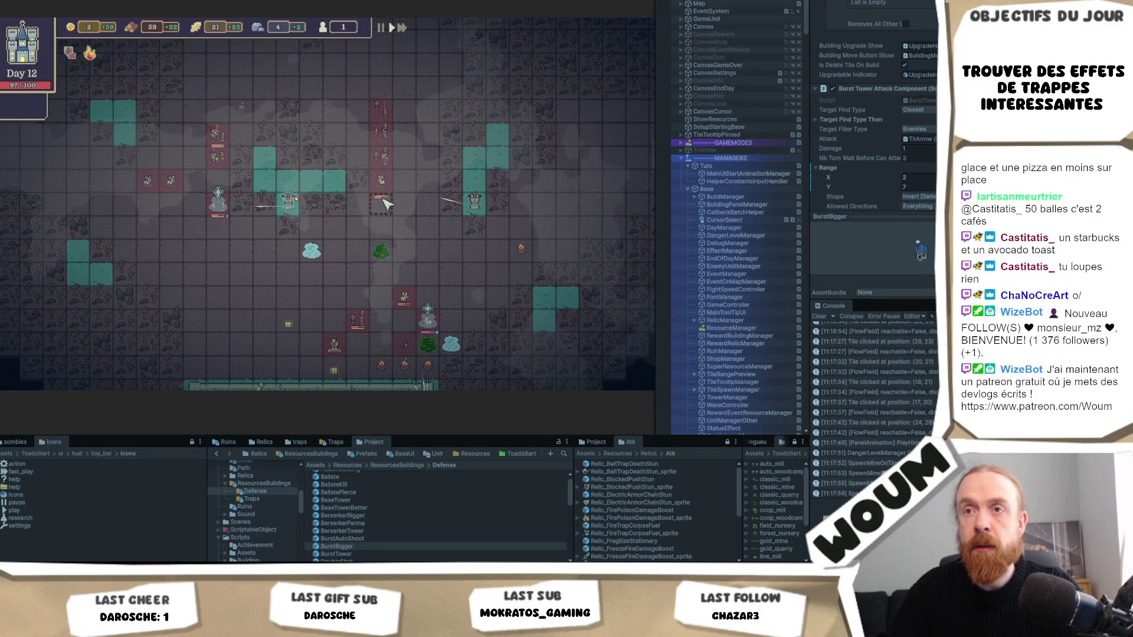
scroll(408, 218, down, 1)
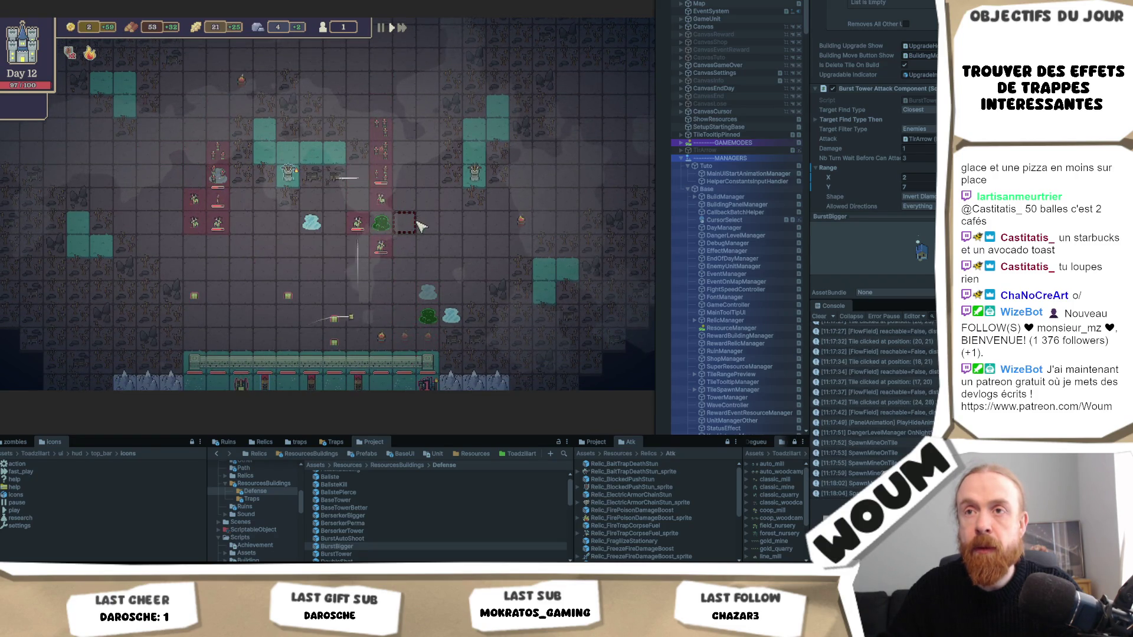
scroll(418, 223, down, 1)
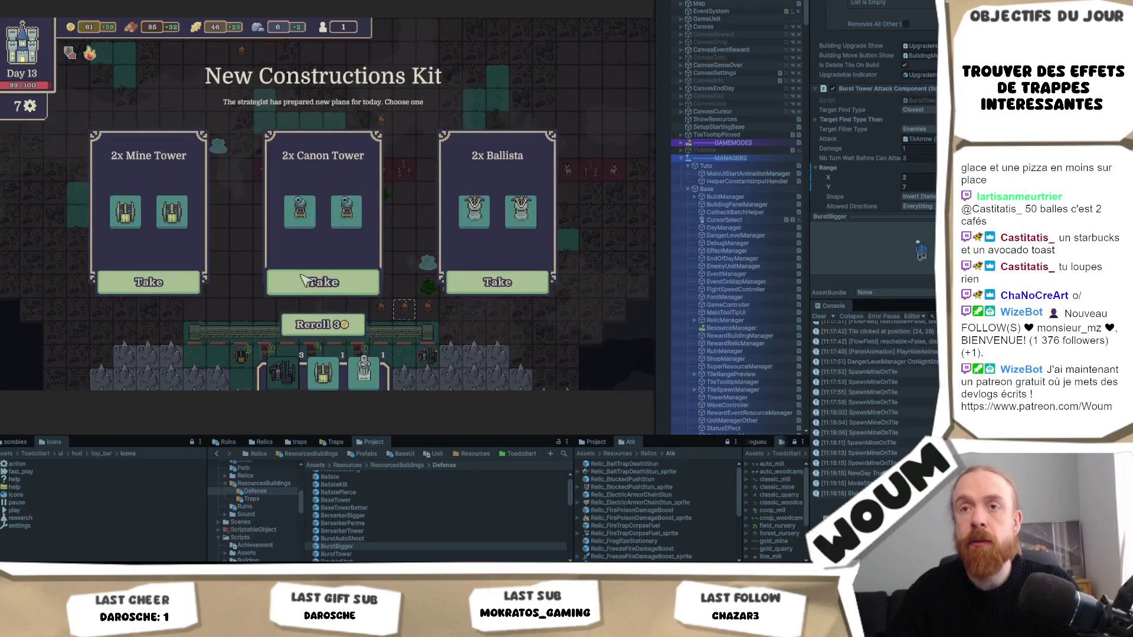
Take the 2x Mine Tower and Growing House kits, place a Mine Tower, and increase production
click(154, 282)
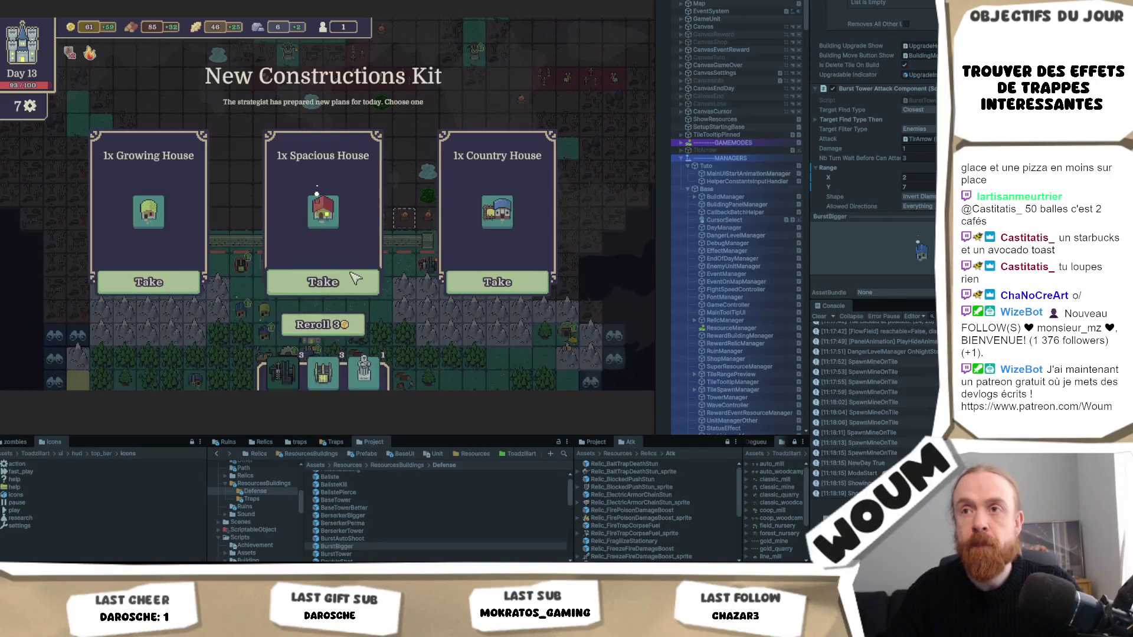
click(176, 288)
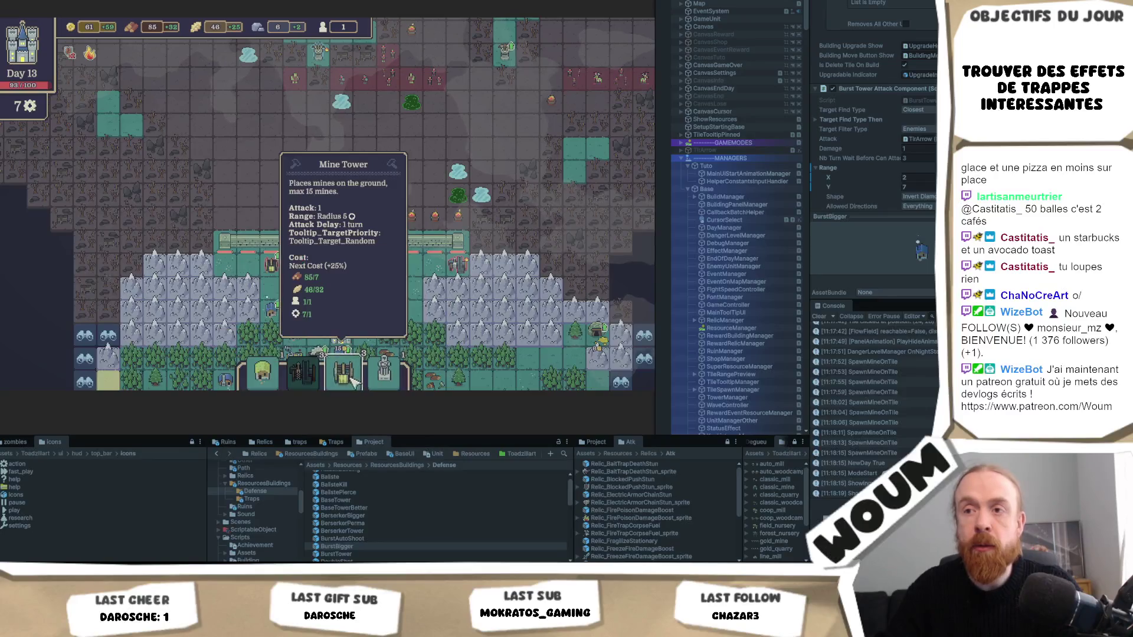
click(302, 372)
click(239, 268)
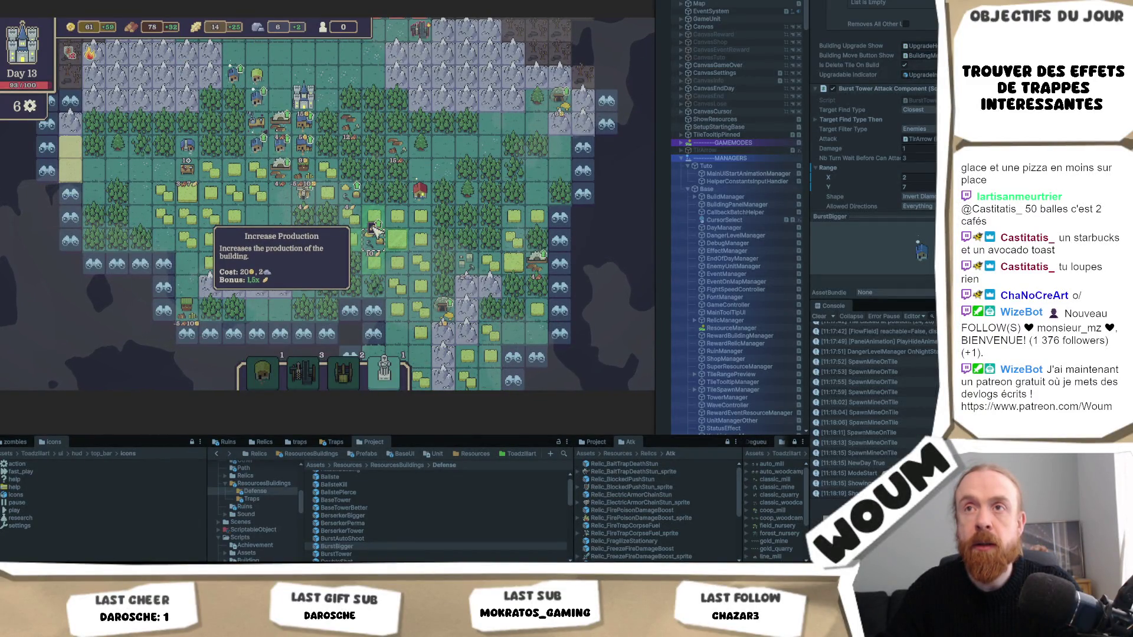
click(376, 233)
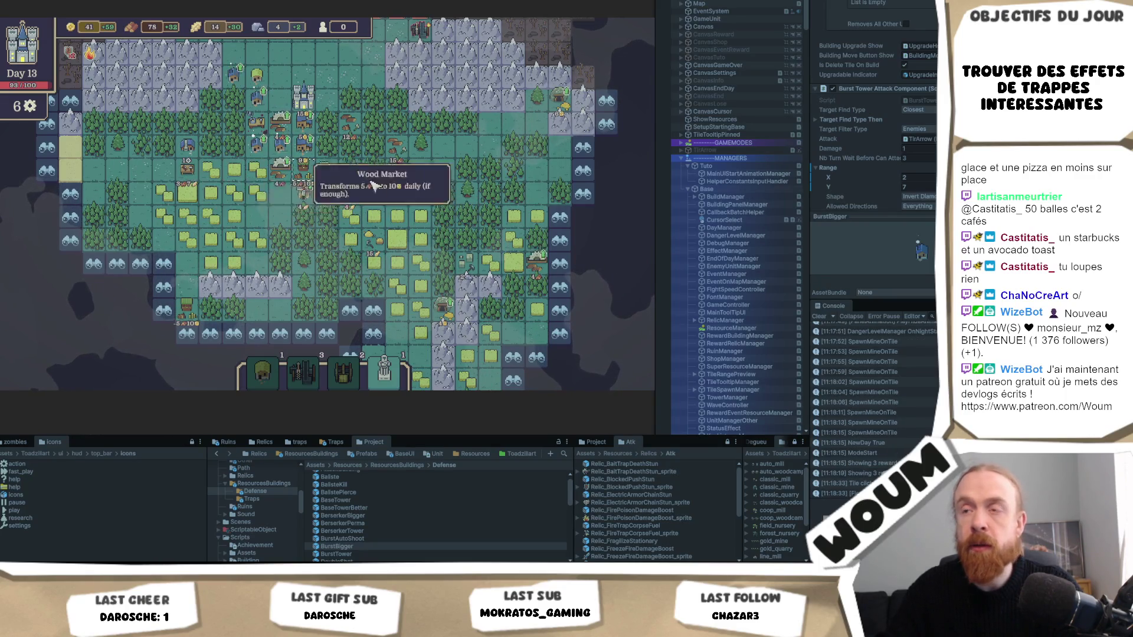
Reveal two discoverable tiles at the upper-left map edge
key(s)
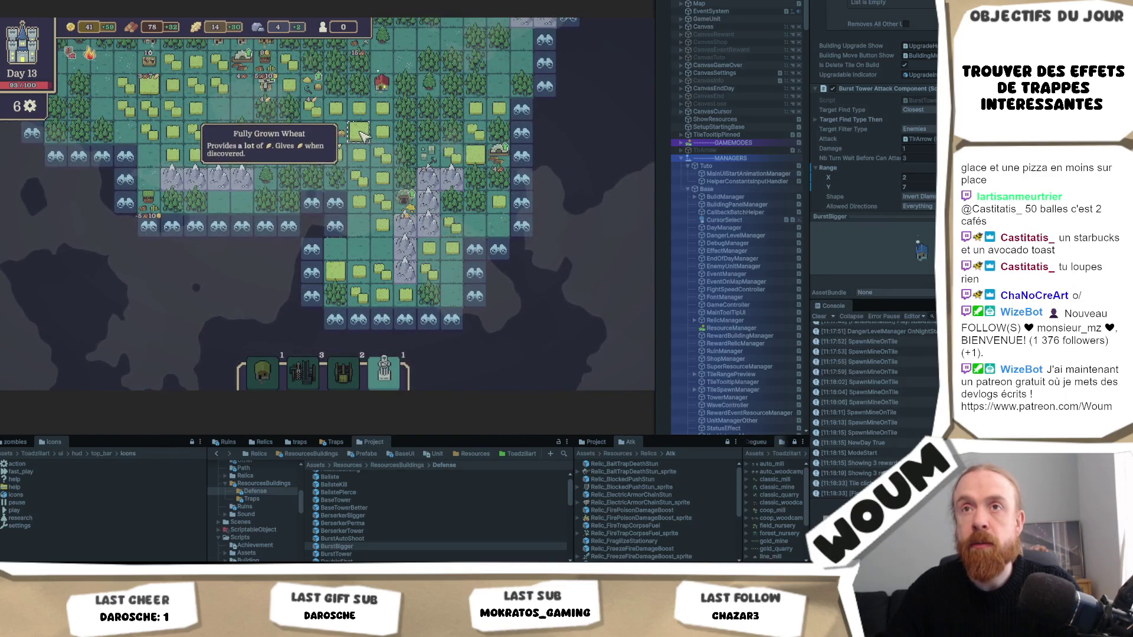
key(w)
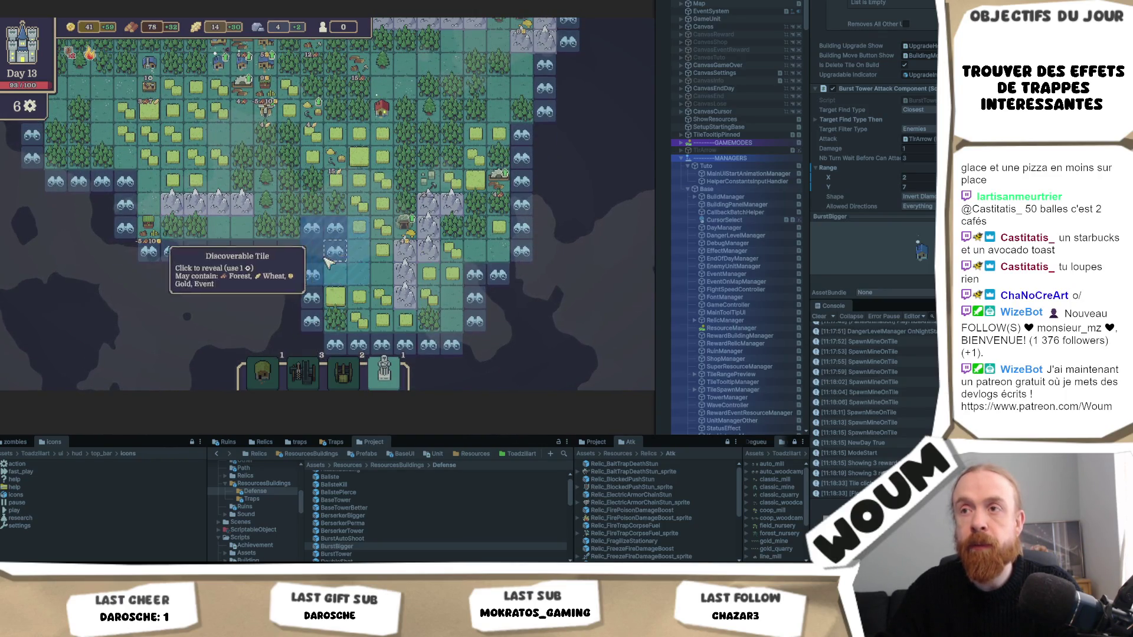
key(w)
key(a)
click(344, 289)
click(355, 313)
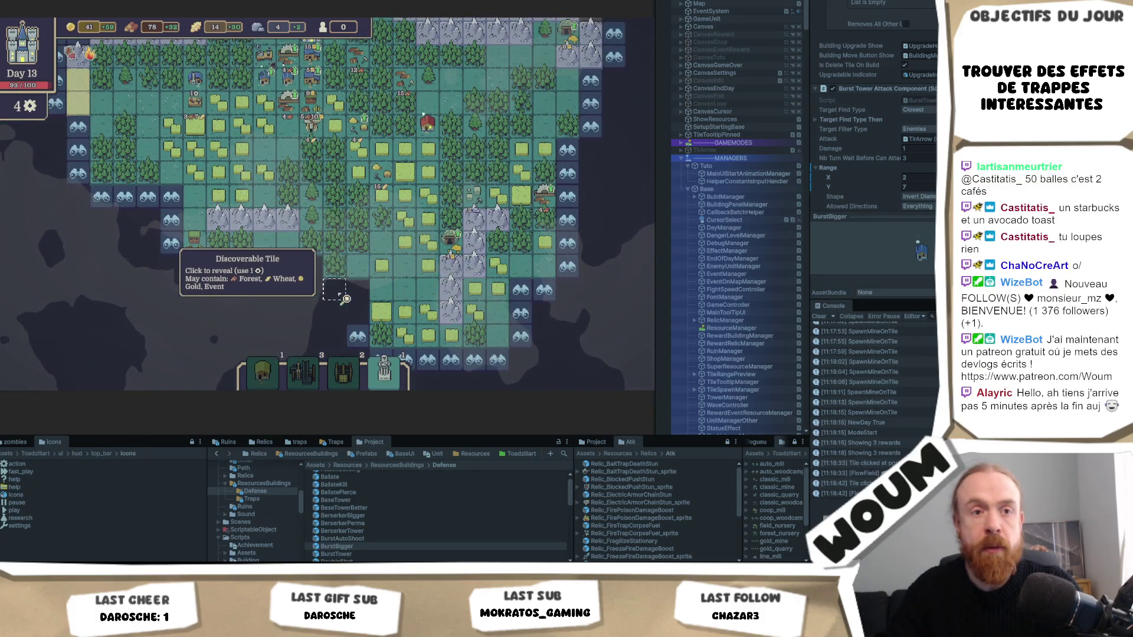
key(s)
key(s)
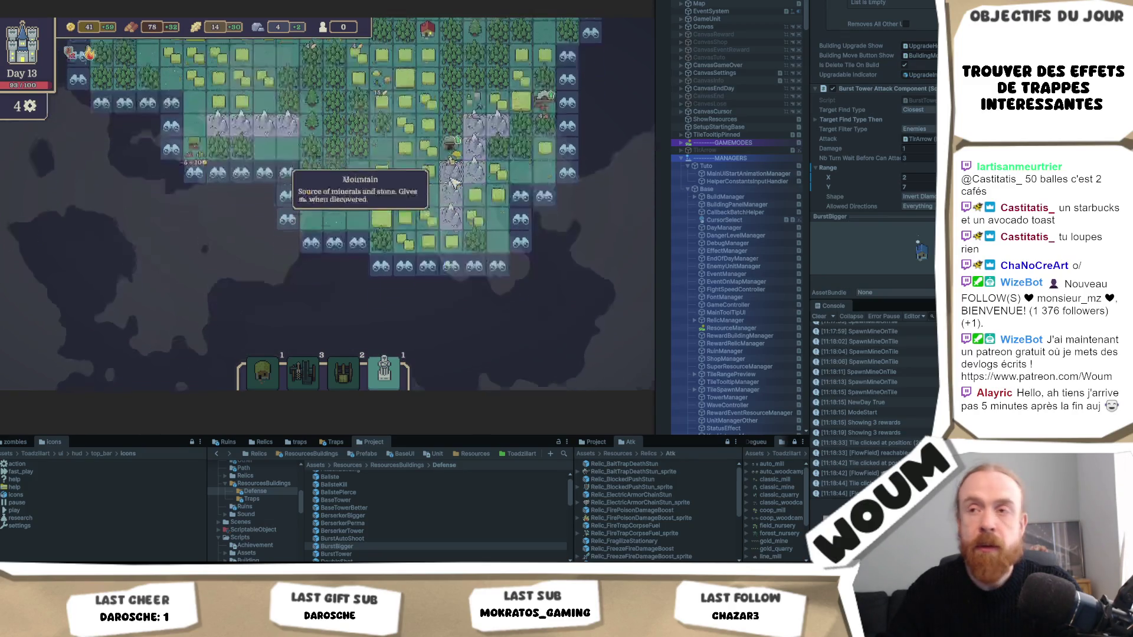
Reveal the remaining tiles on the left and leave the Pilfered Goods Wagon for later
click(290, 193)
click(218, 166)
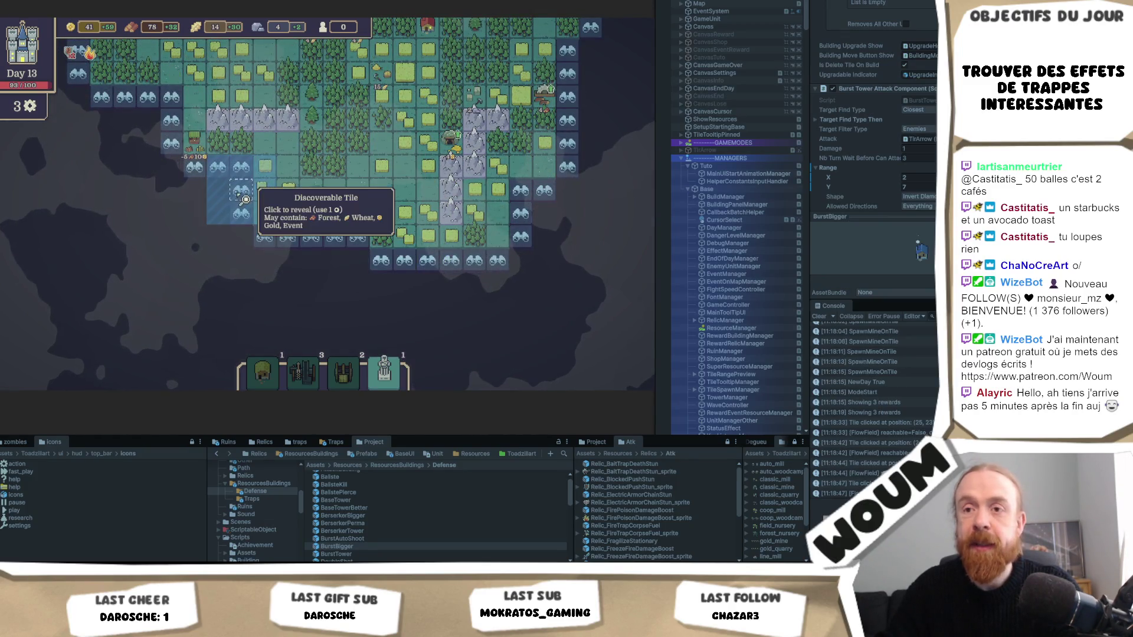
click(196, 190)
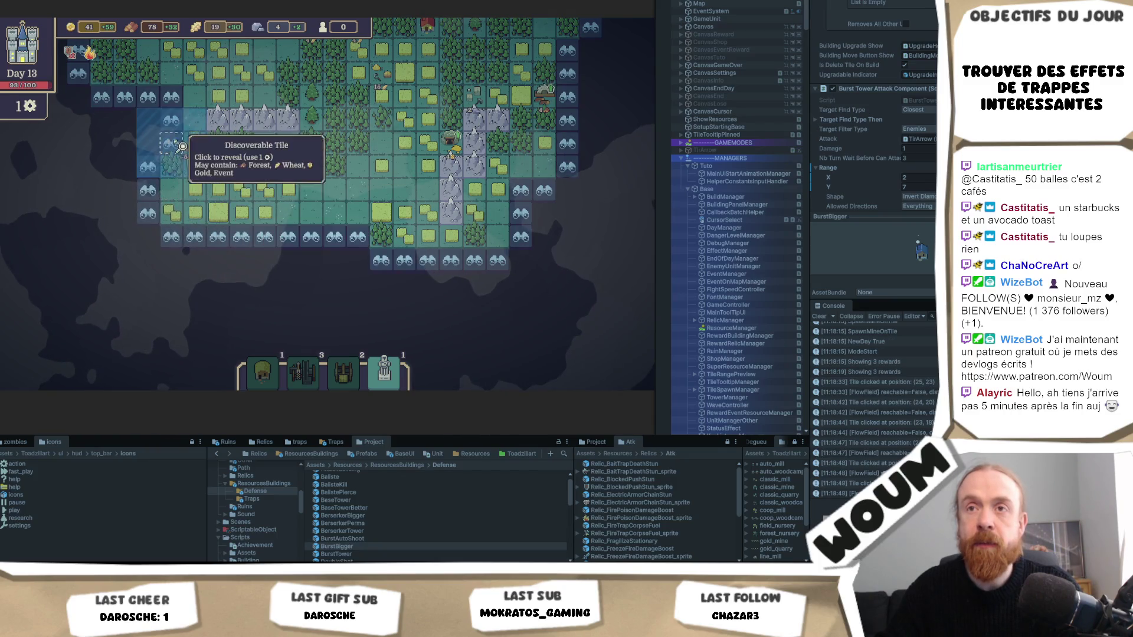
click(172, 121)
click(156, 111)
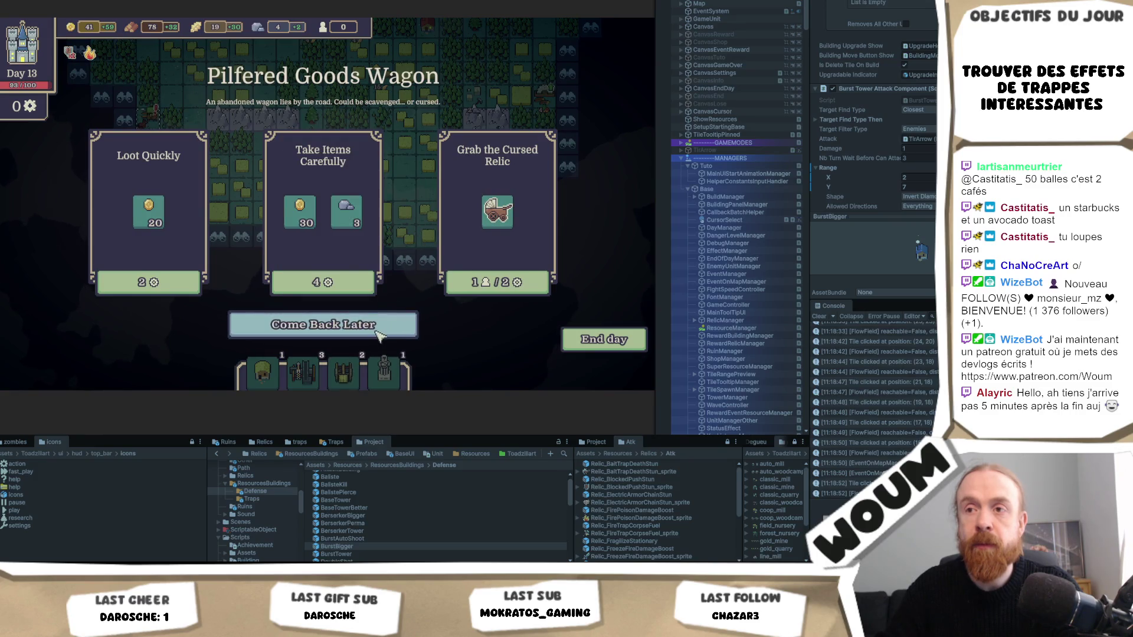
click(380, 336)
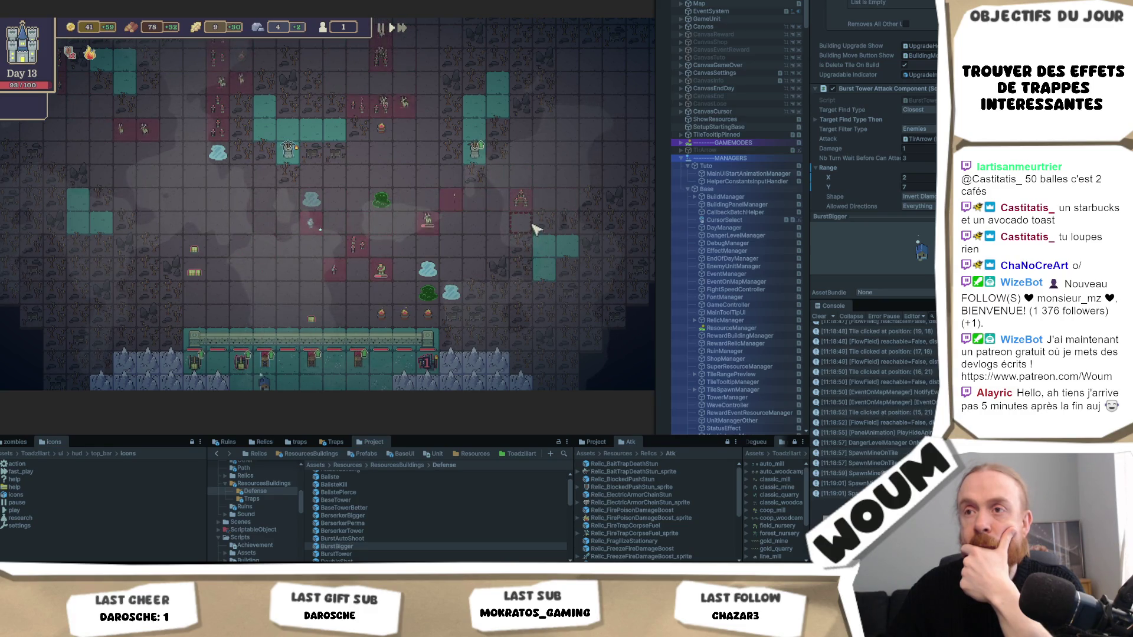
Let Day 13's night play out until the Day 14 trap kit offer appears
mouse_move(534, 214)
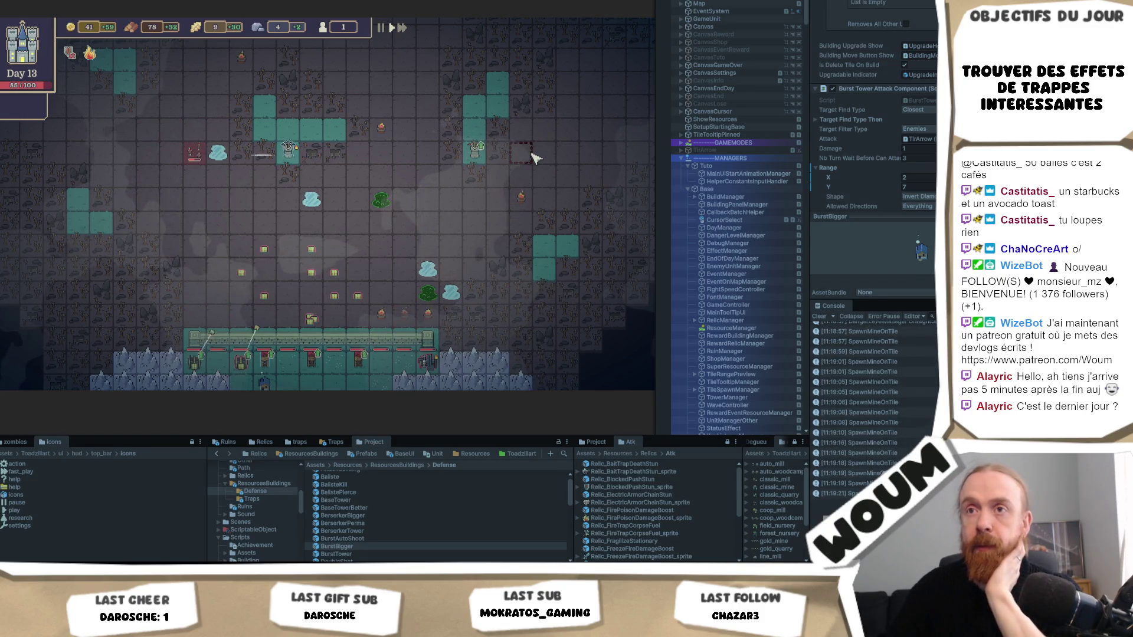
mouse_move(152, 213)
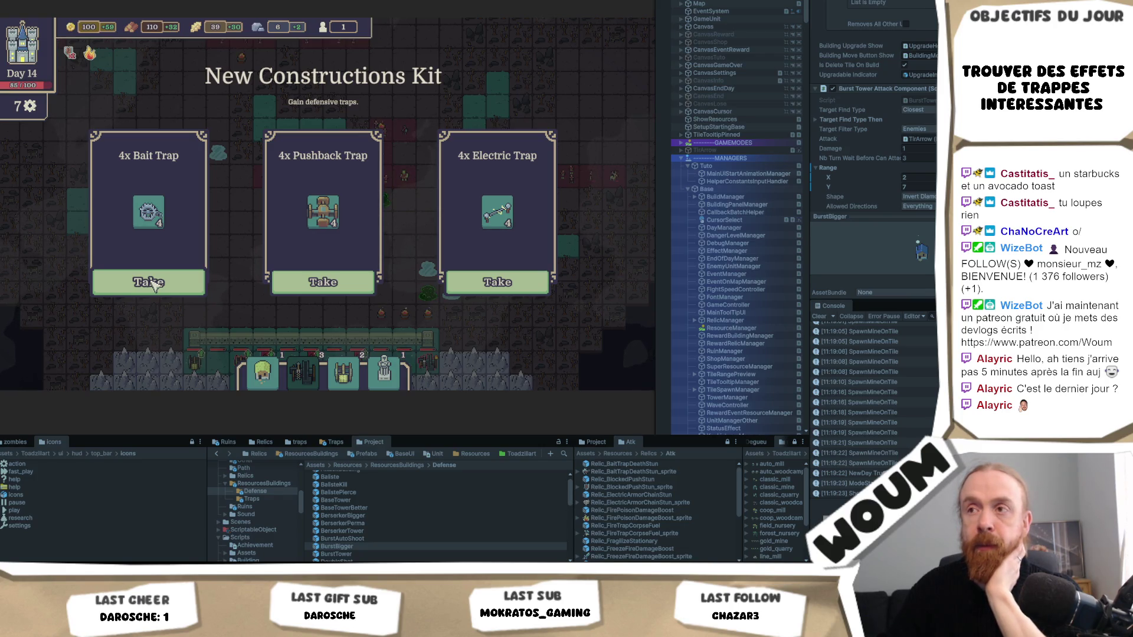
Take the 4x Bait Trap and Wall Healer kits, heal the wall, and place a Bait Trap
click(151, 284)
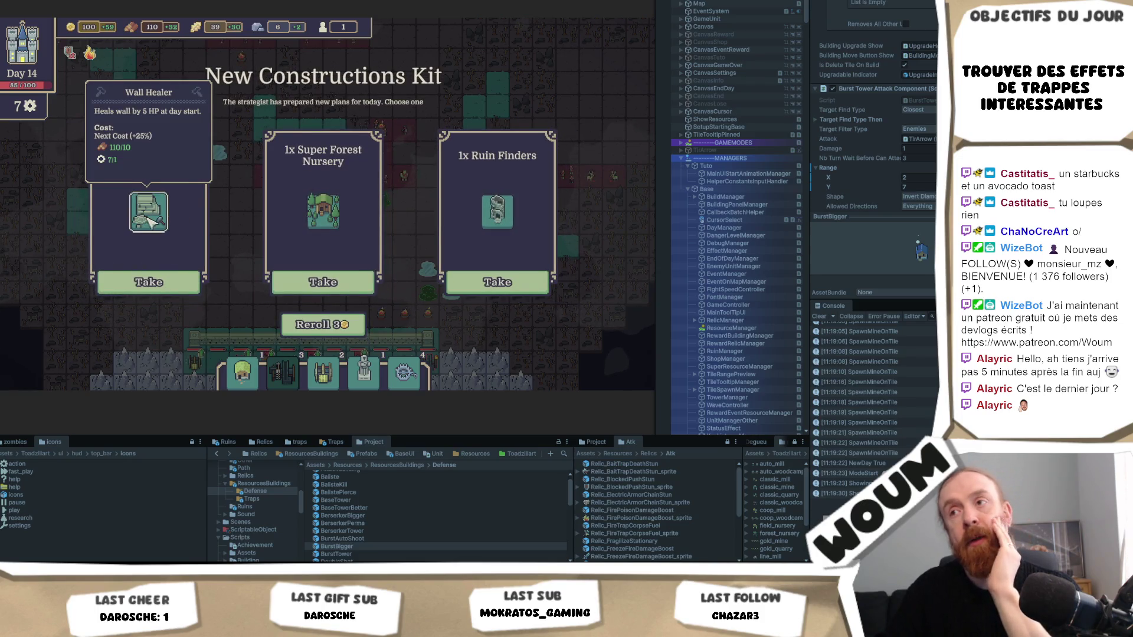
click(148, 282)
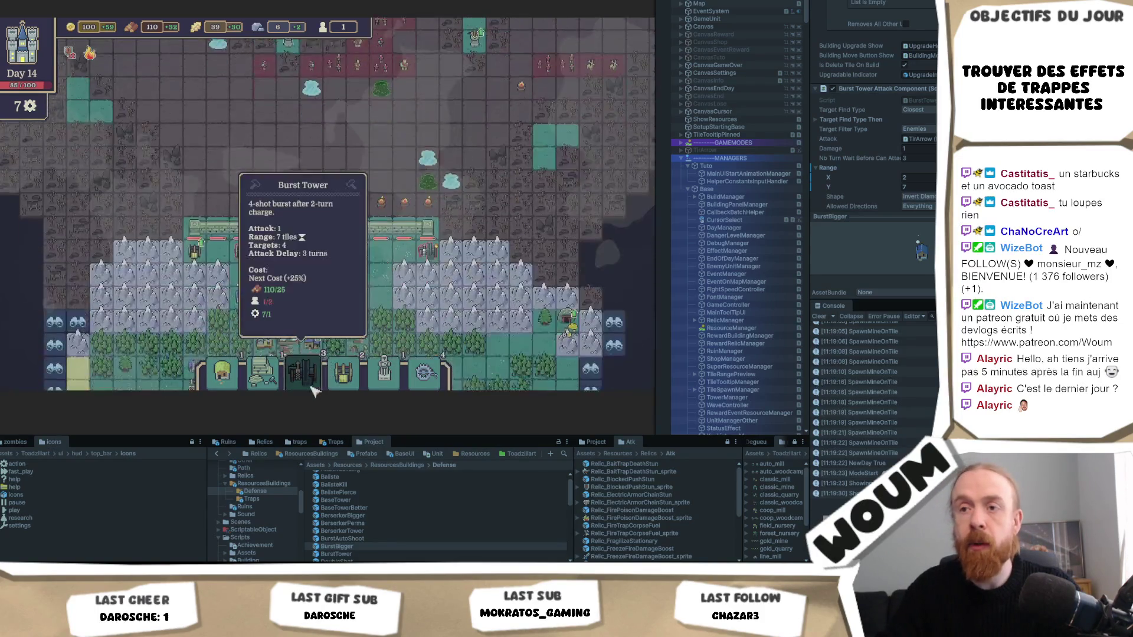
click(281, 390)
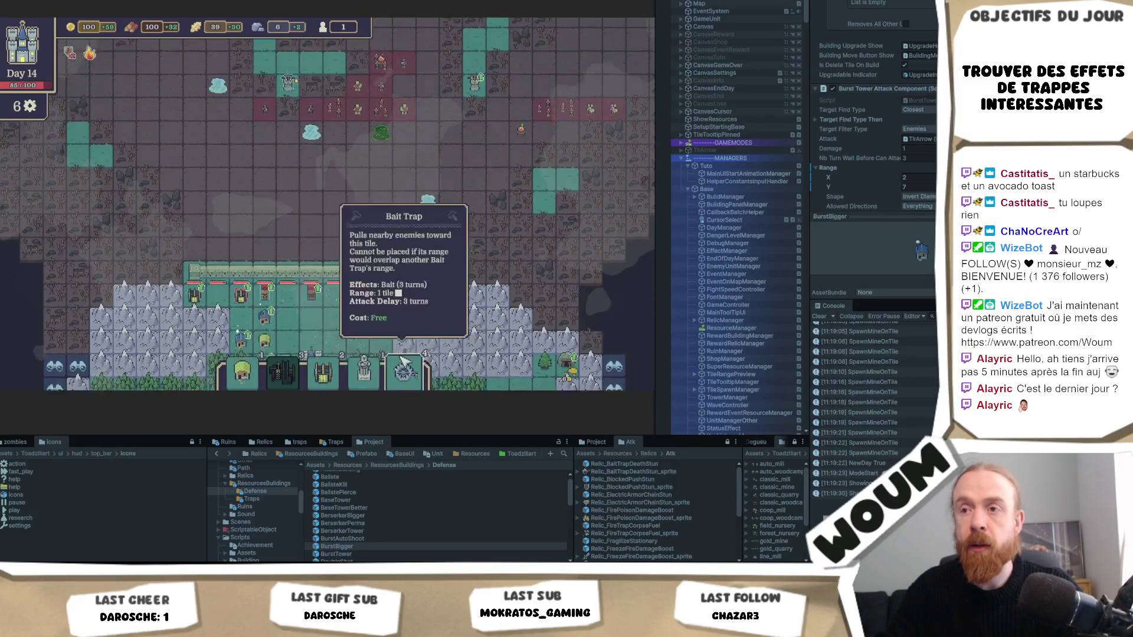
click(403, 383)
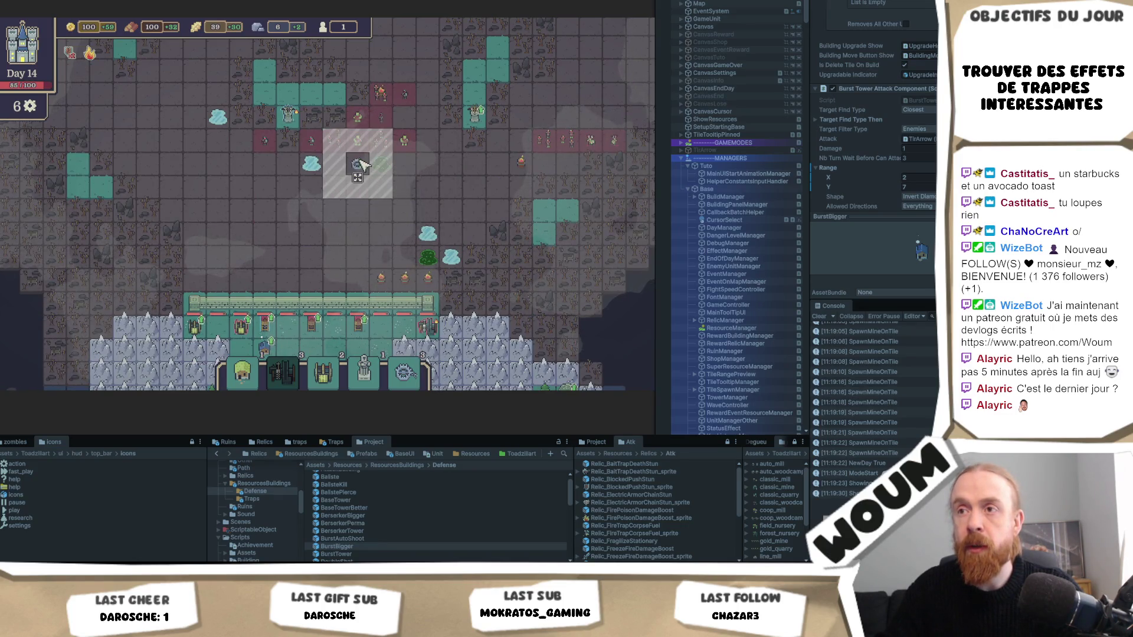
click(422, 253)
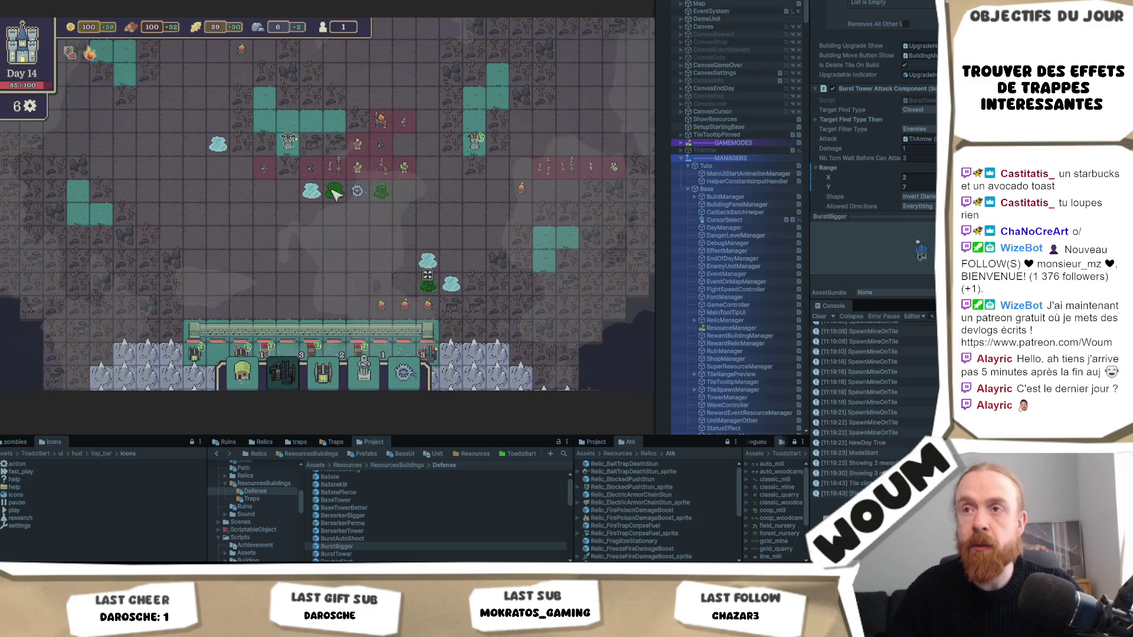
Rearrange the placed poison and freeze traps onto new tiles
click(357, 213)
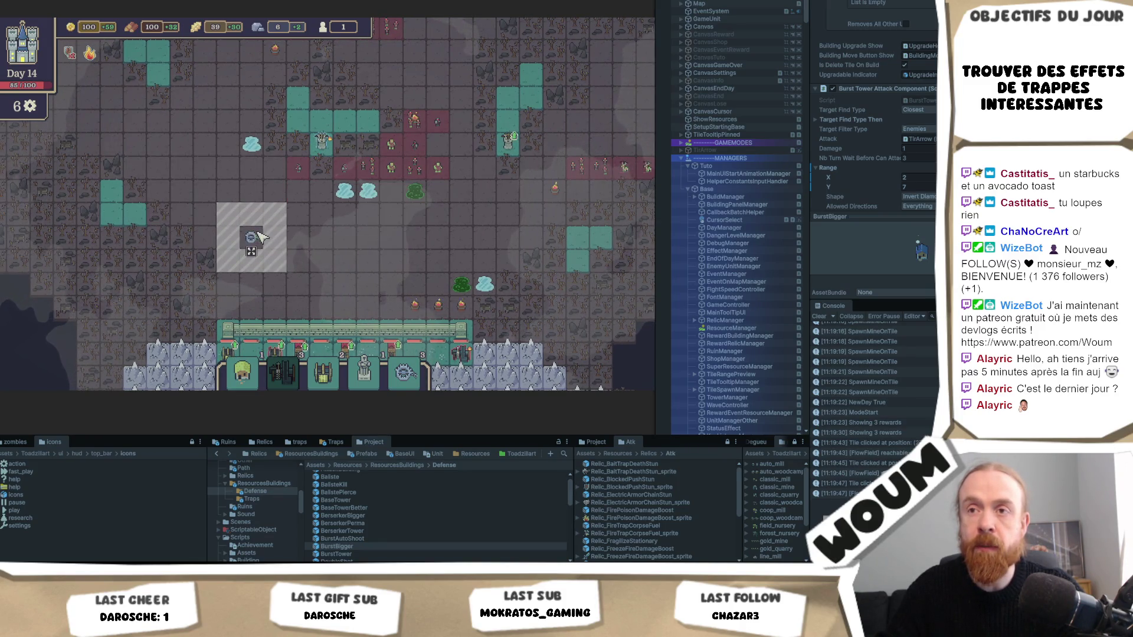
click(258, 233)
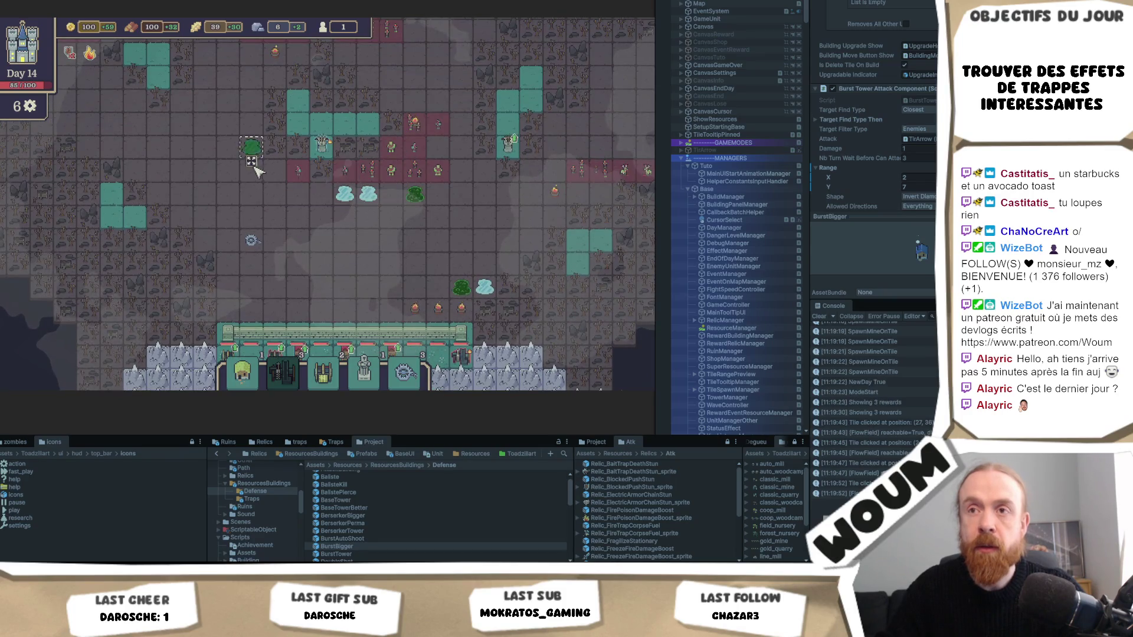
click(322, 217)
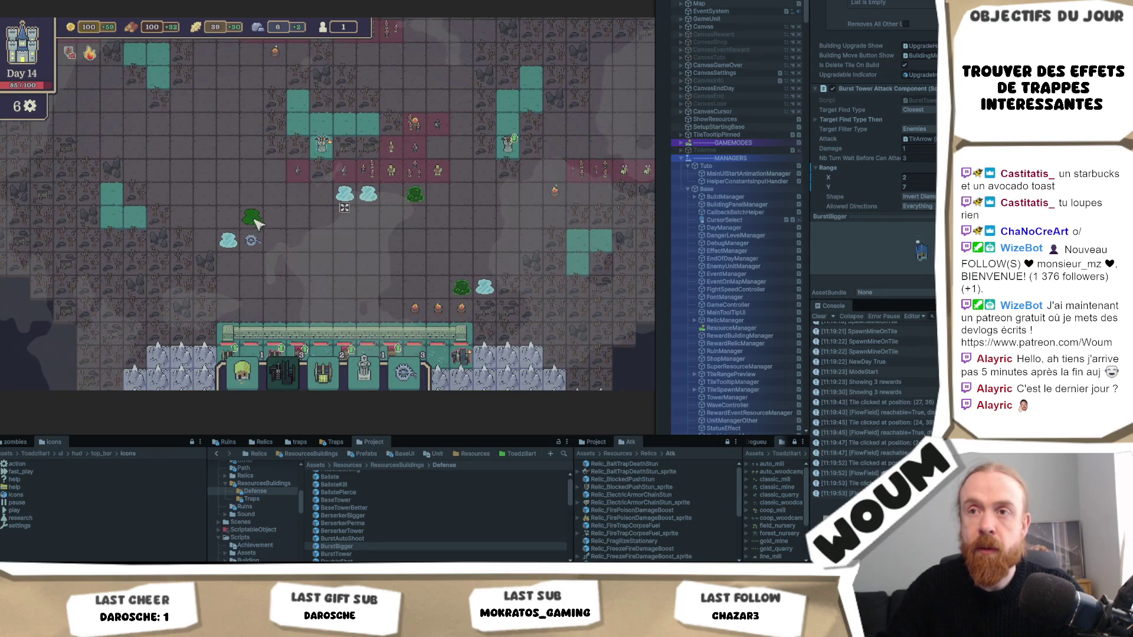
click(252, 240)
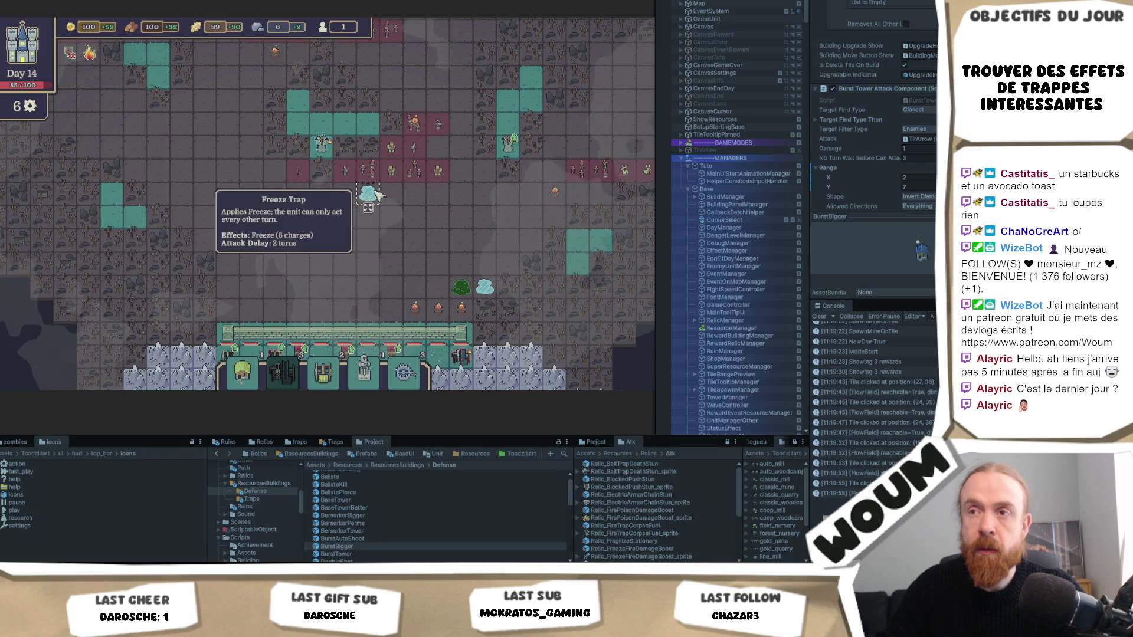
click(259, 265)
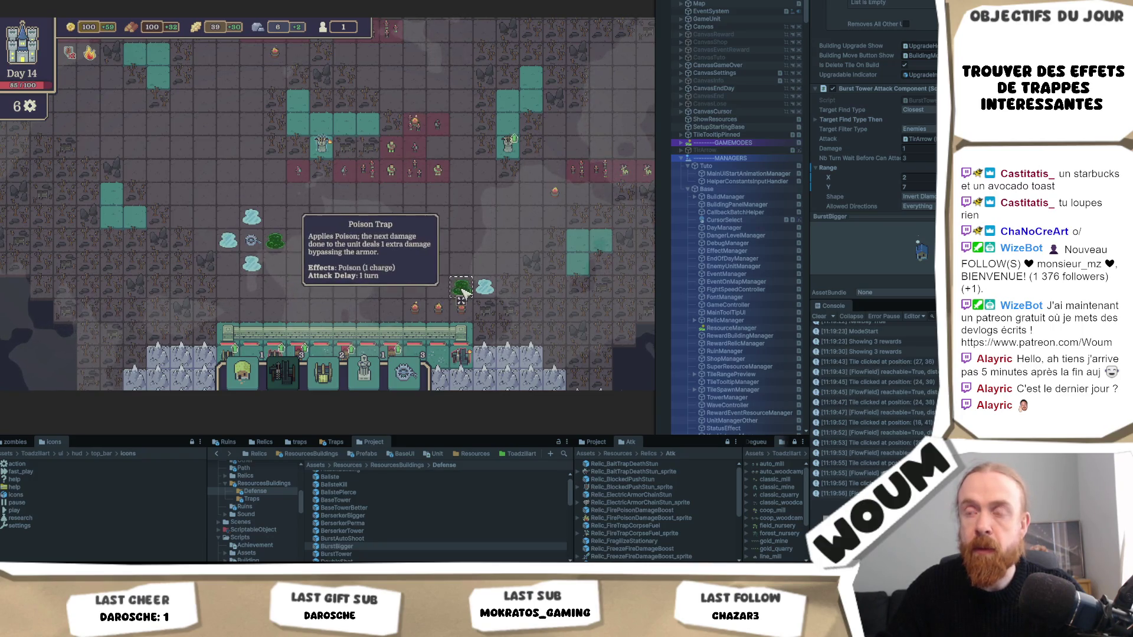
Place the Mine Tower and the gear building on tiles above the wall
click(337, 384)
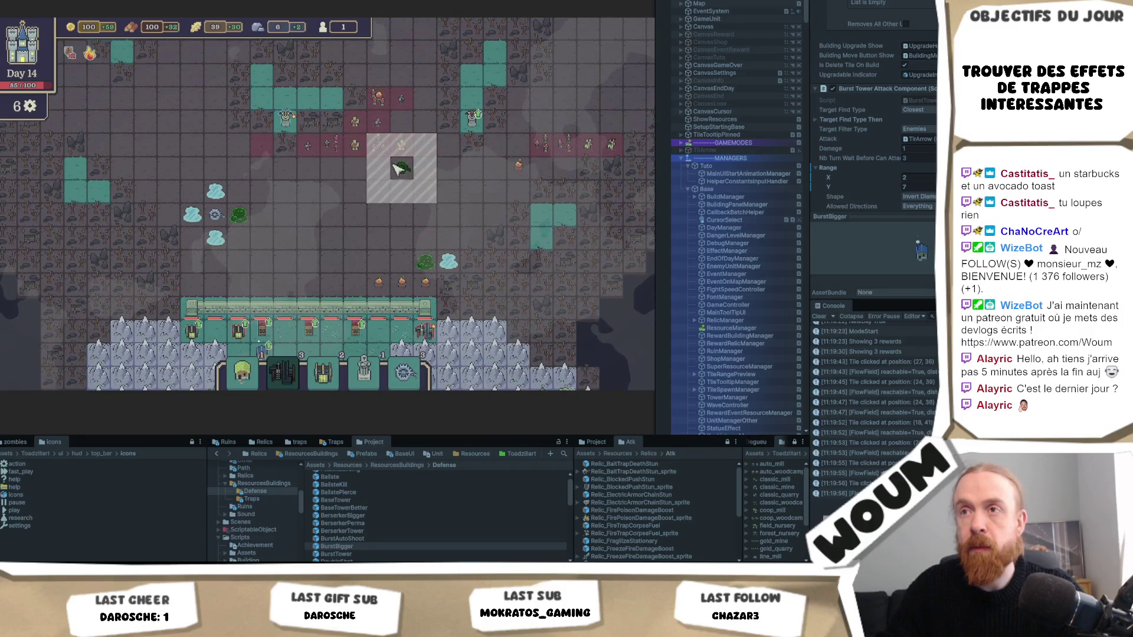
click(417, 160)
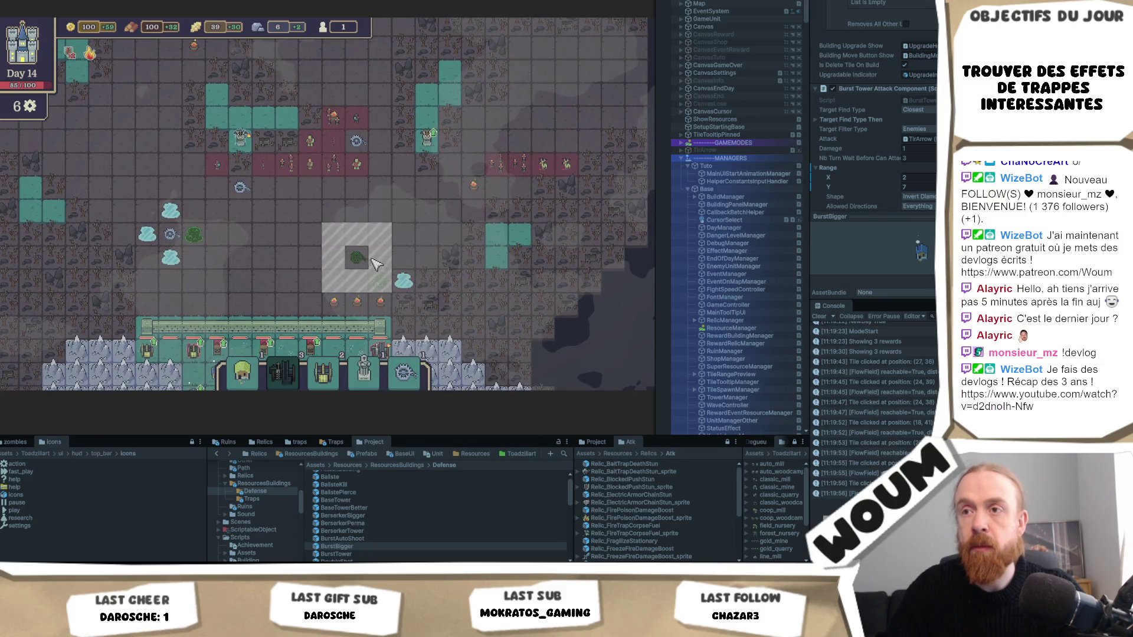
click(381, 260)
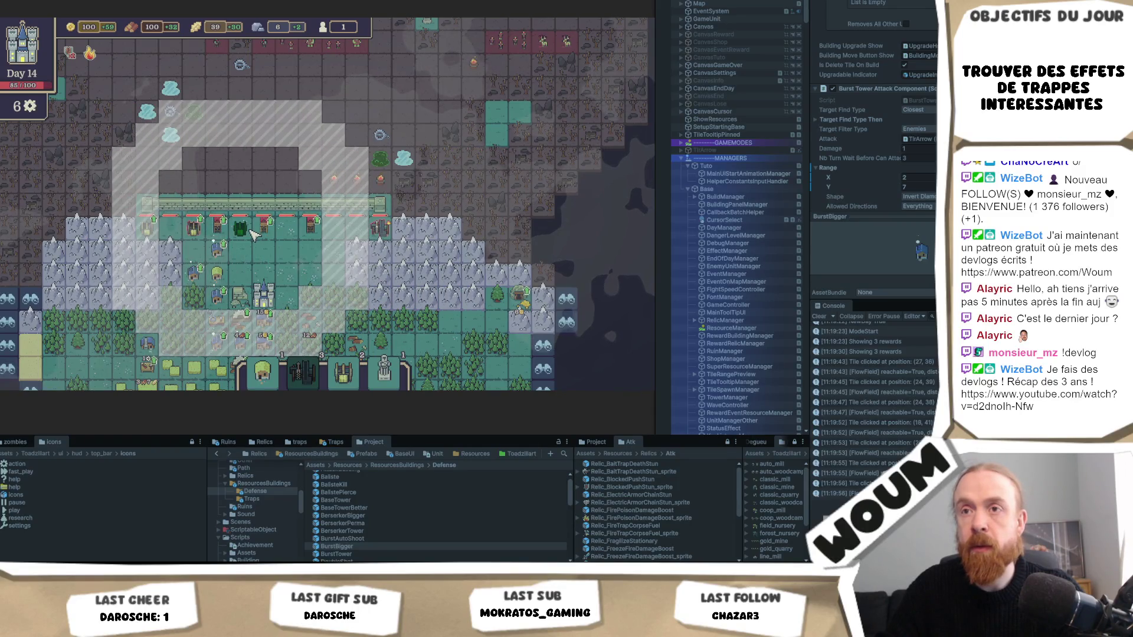
Place the green building and Fire Element, then upgrade the mine tower to a Rapid Mine Tower
click(251, 235)
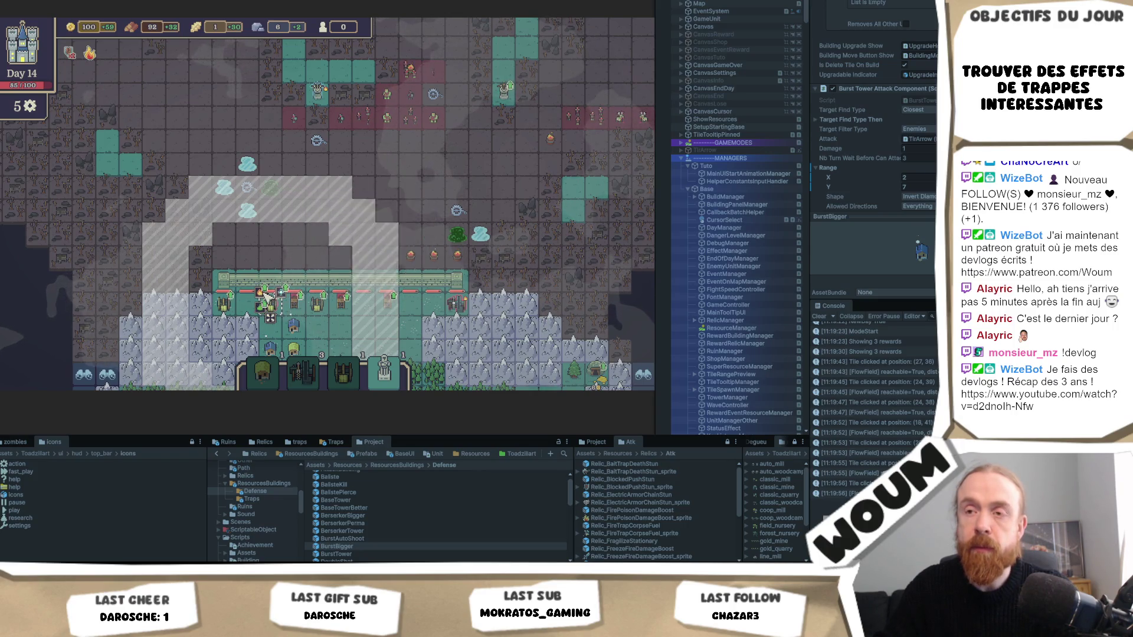
click(262, 294)
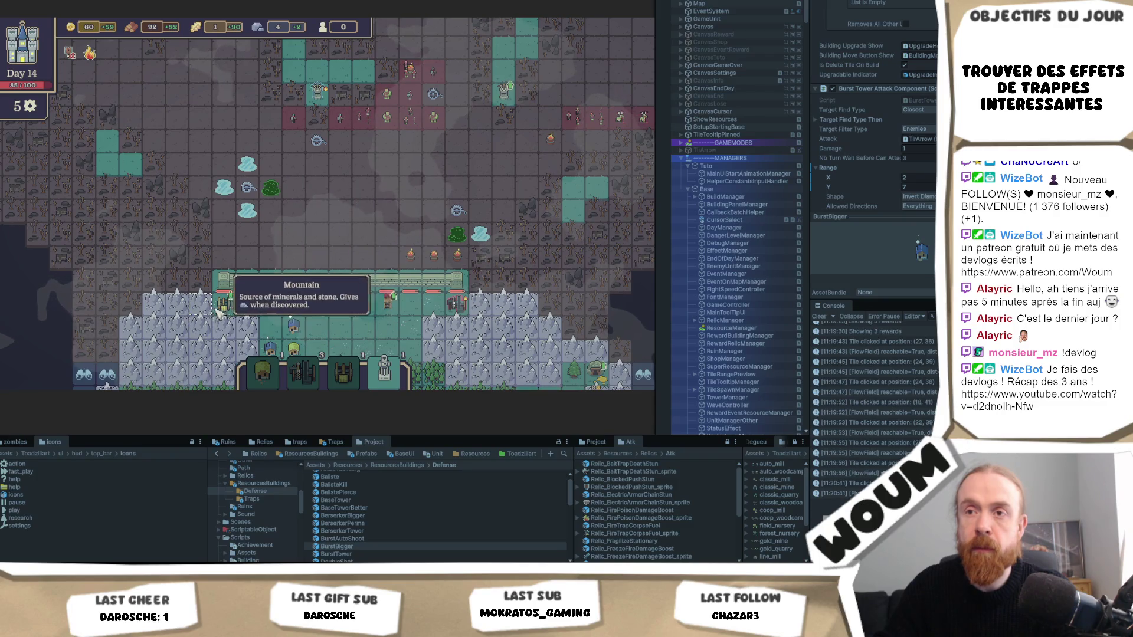
click(227, 303)
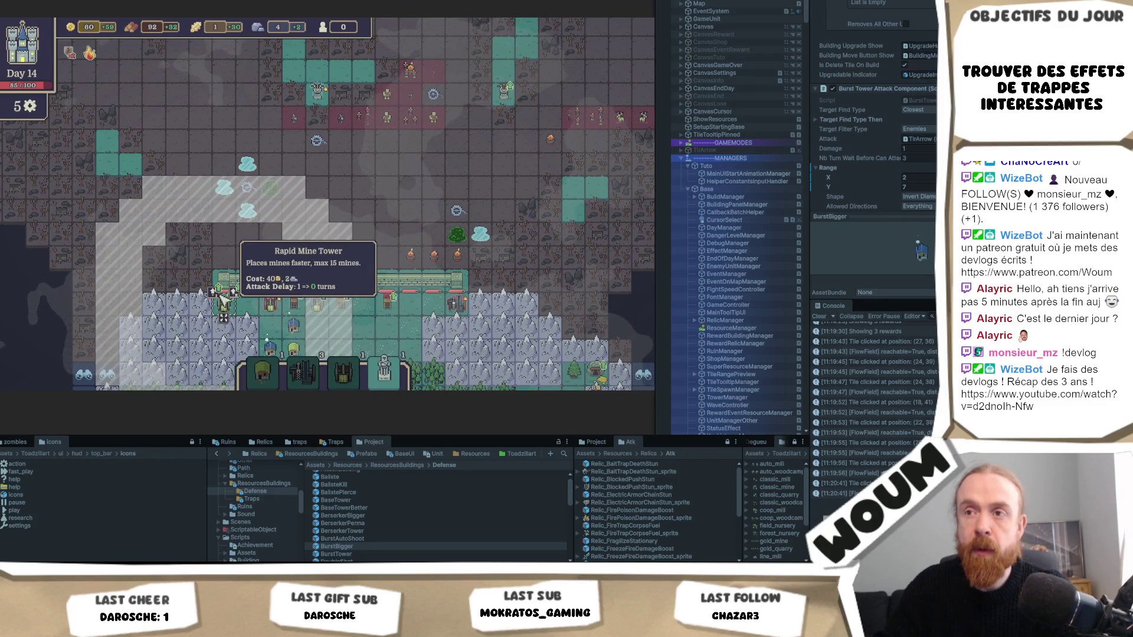
click(221, 297)
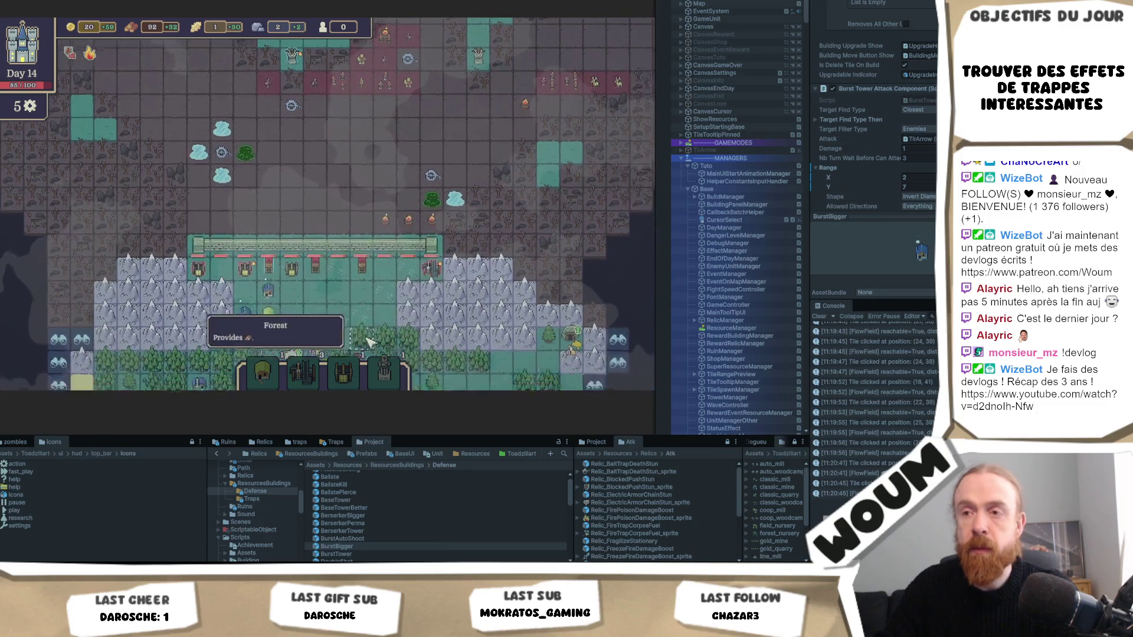
Explore fog tiles along the southern and left edges of the colony
mouse_move(315, 369)
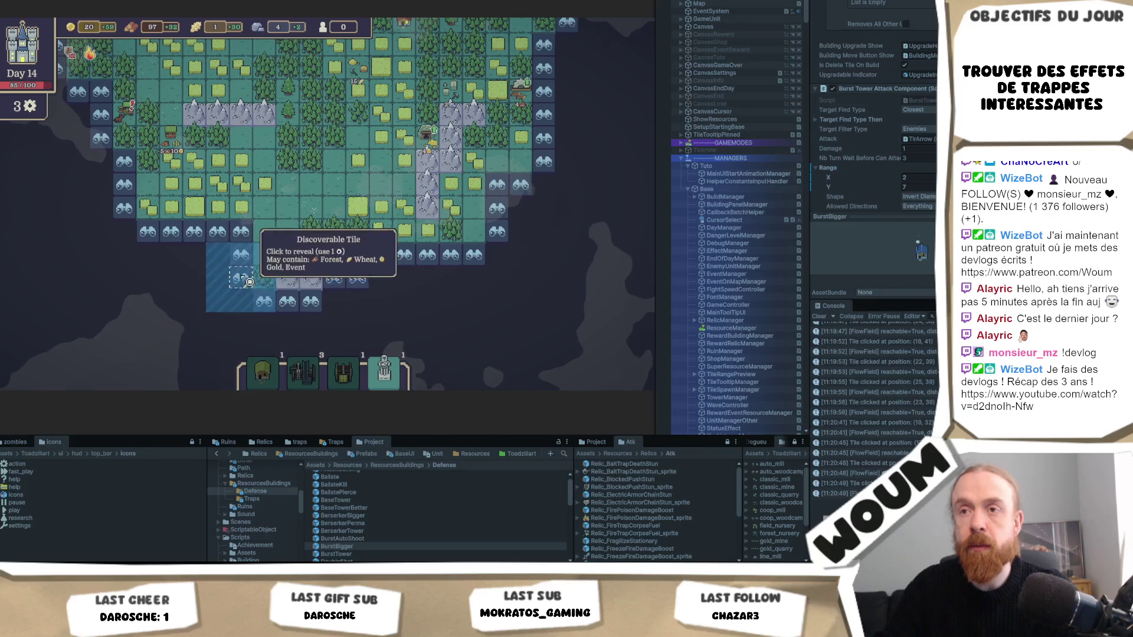
click(314, 307)
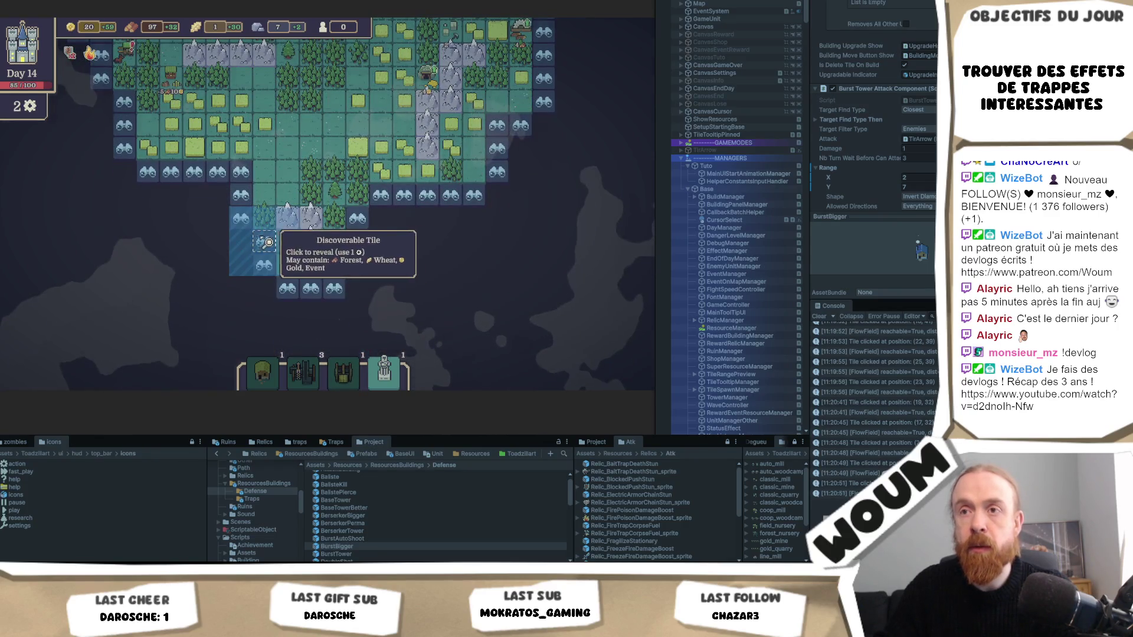
click(266, 272)
mouse_move(253, 257)
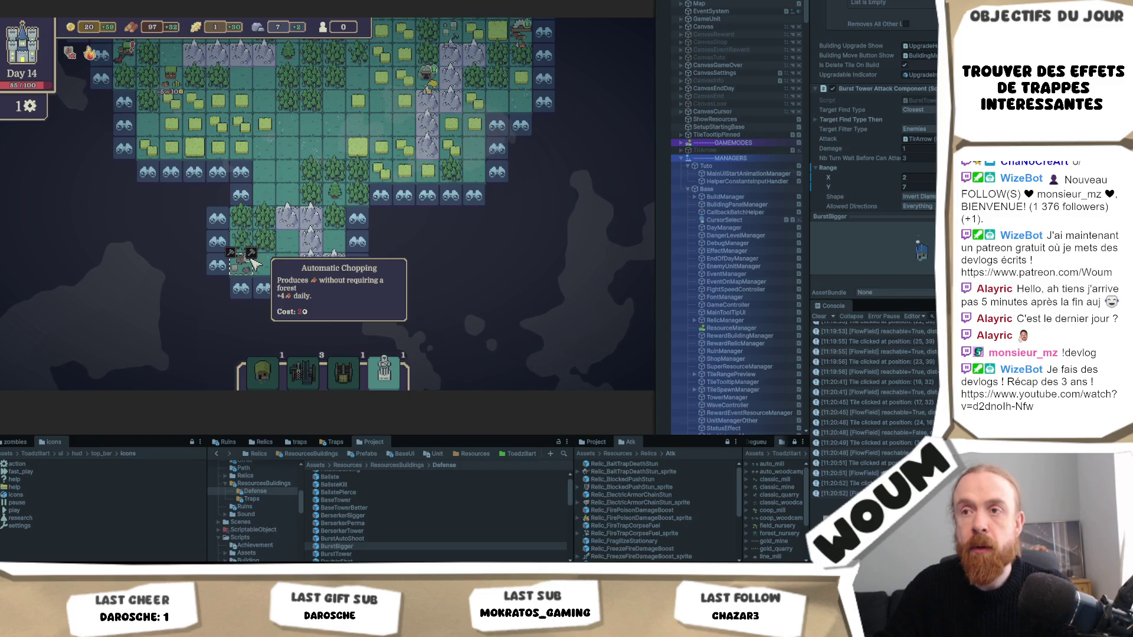
click(217, 242)
click(575, 351)
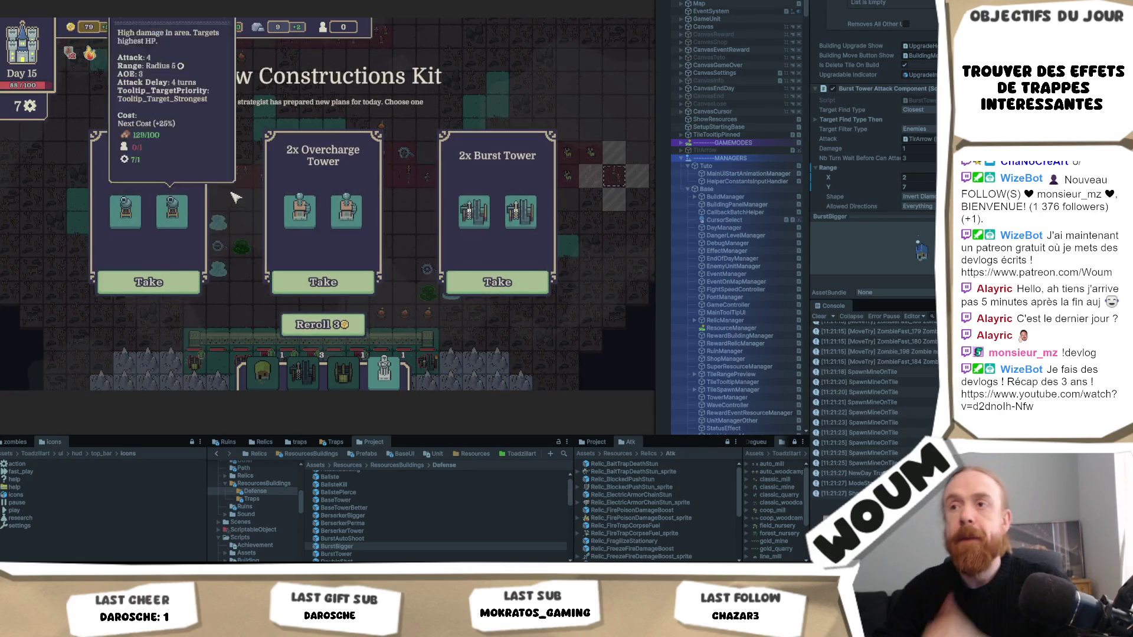
Take the 2x Overcharge Tower and Sylvan House kits
mouse_move(283, 190)
click(322, 282)
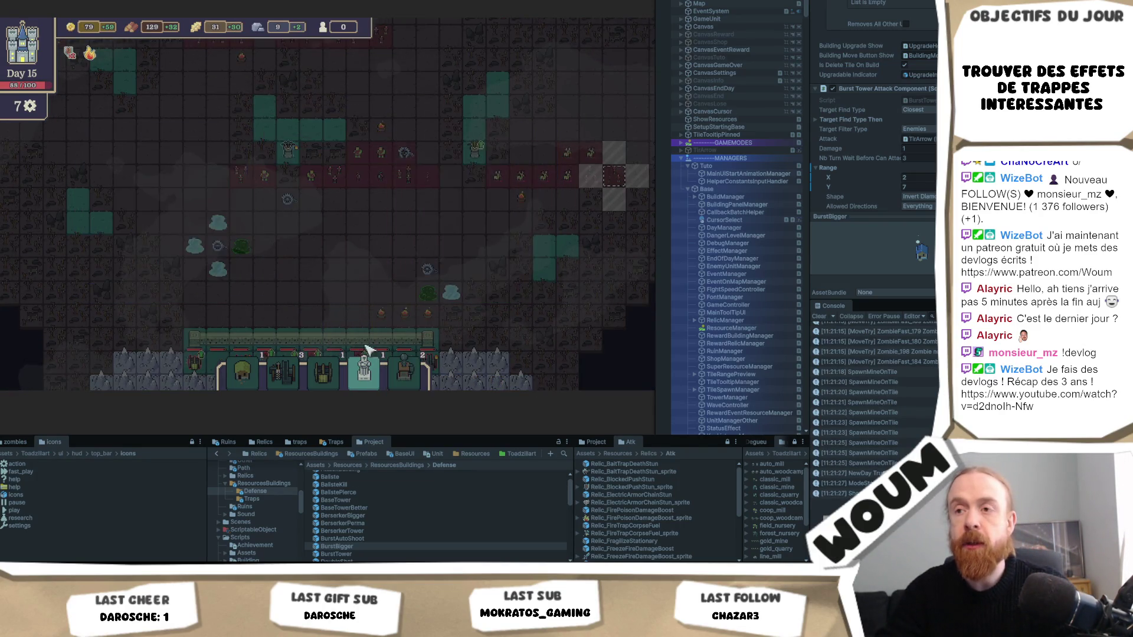
mouse_move(163, 223)
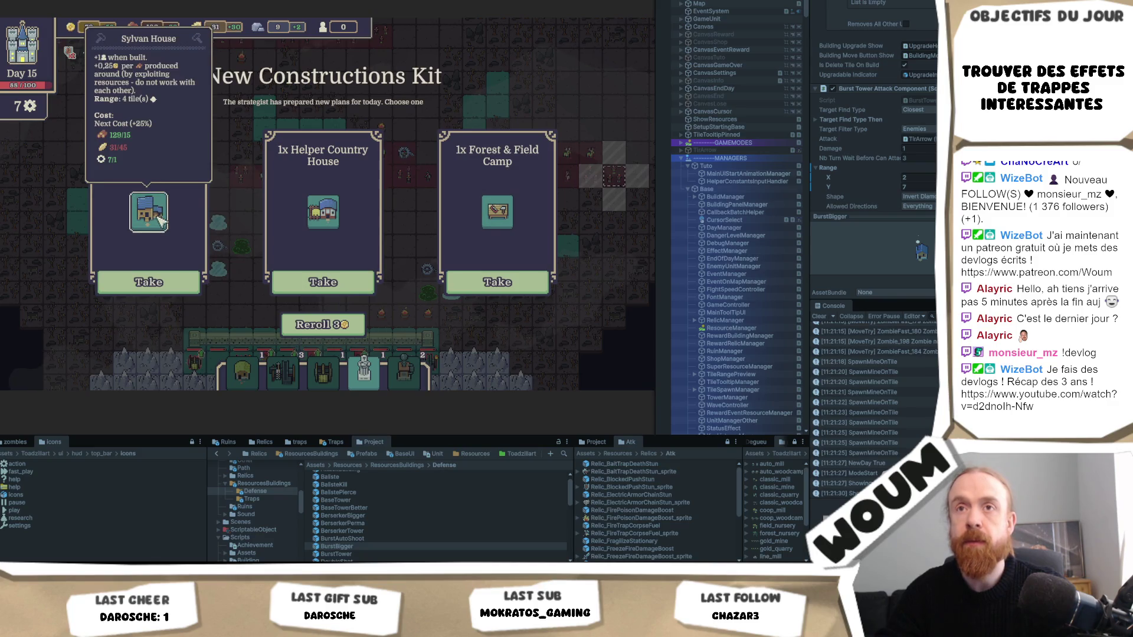
click(149, 282)
Place an Overcharge Tower on the teal tile north of the wall
mouse_move(437, 376)
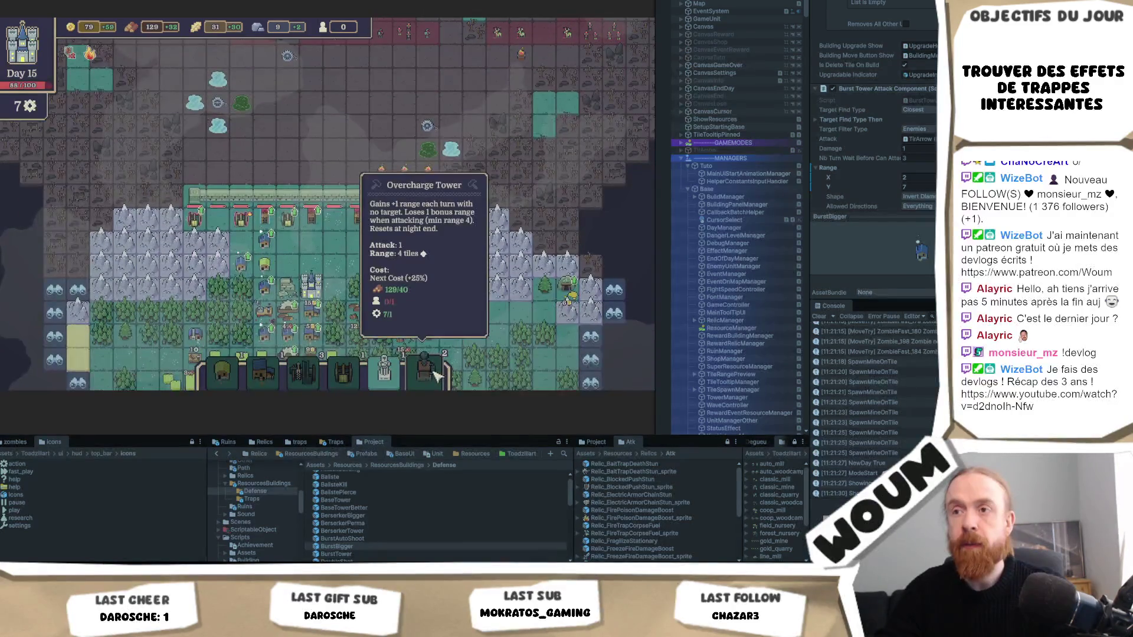
mouse_move(267, 280)
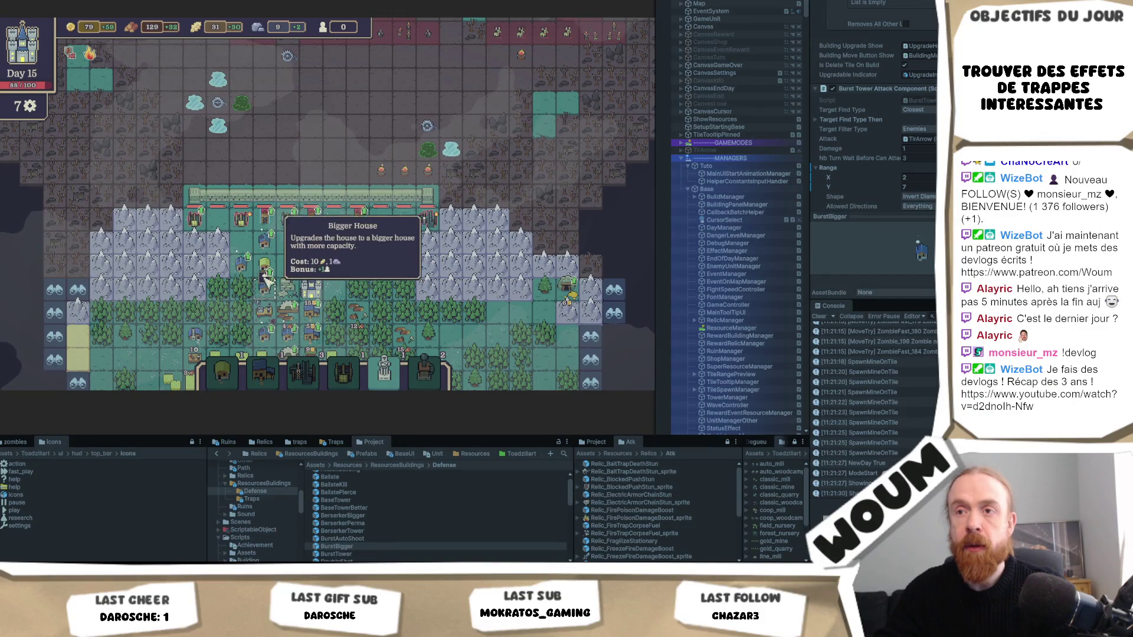
key(s)
key(d)
mouse_move(394, 241)
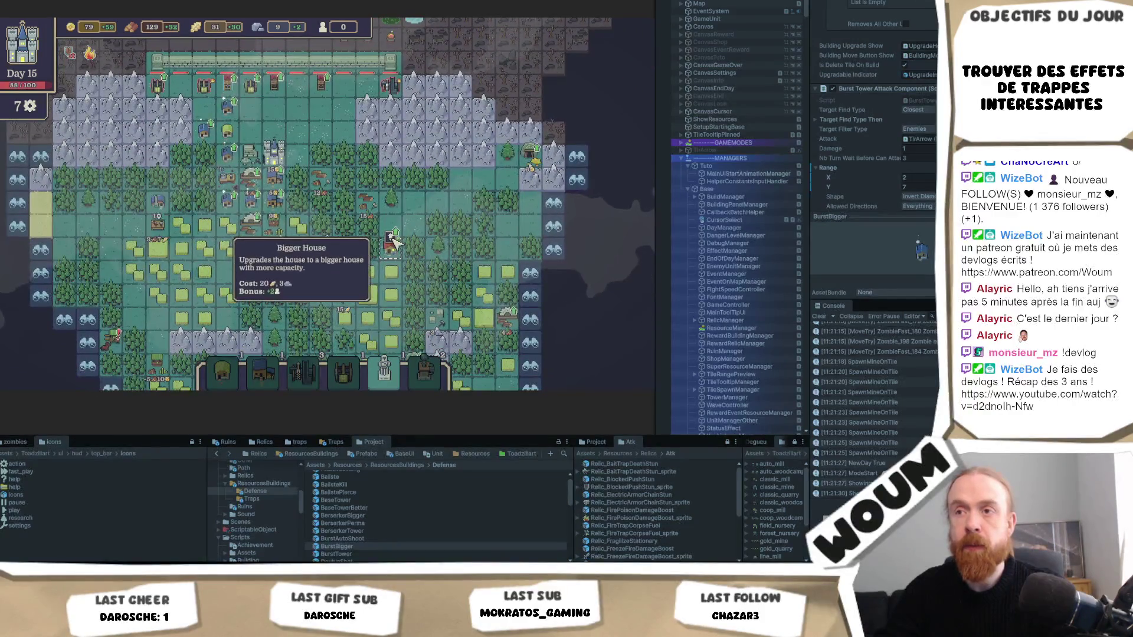
key(w)
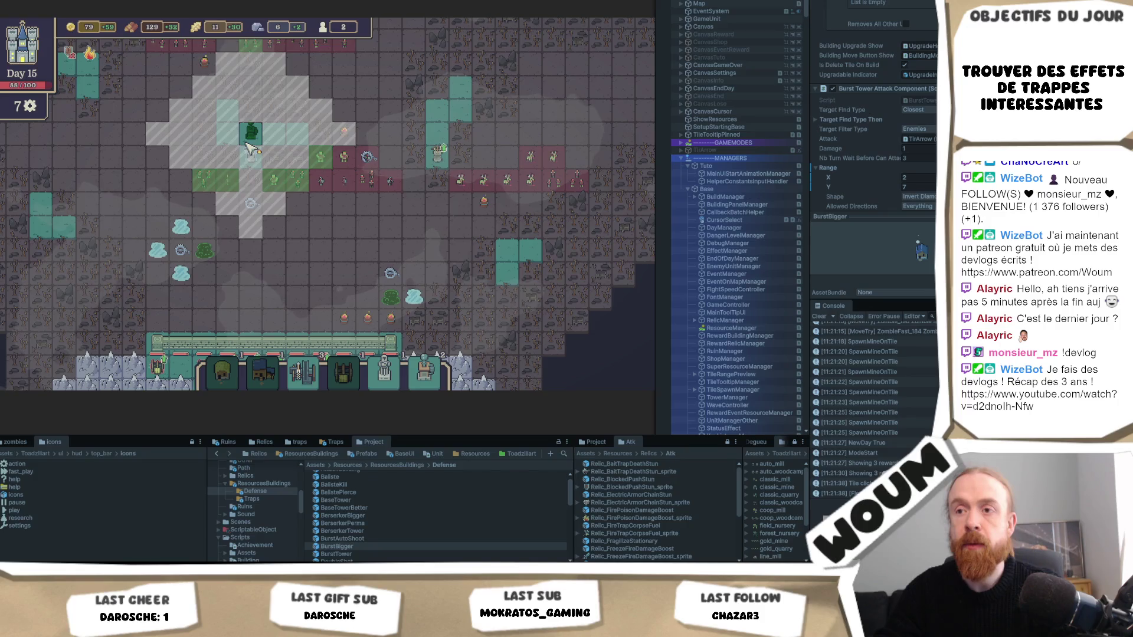
click(425, 371)
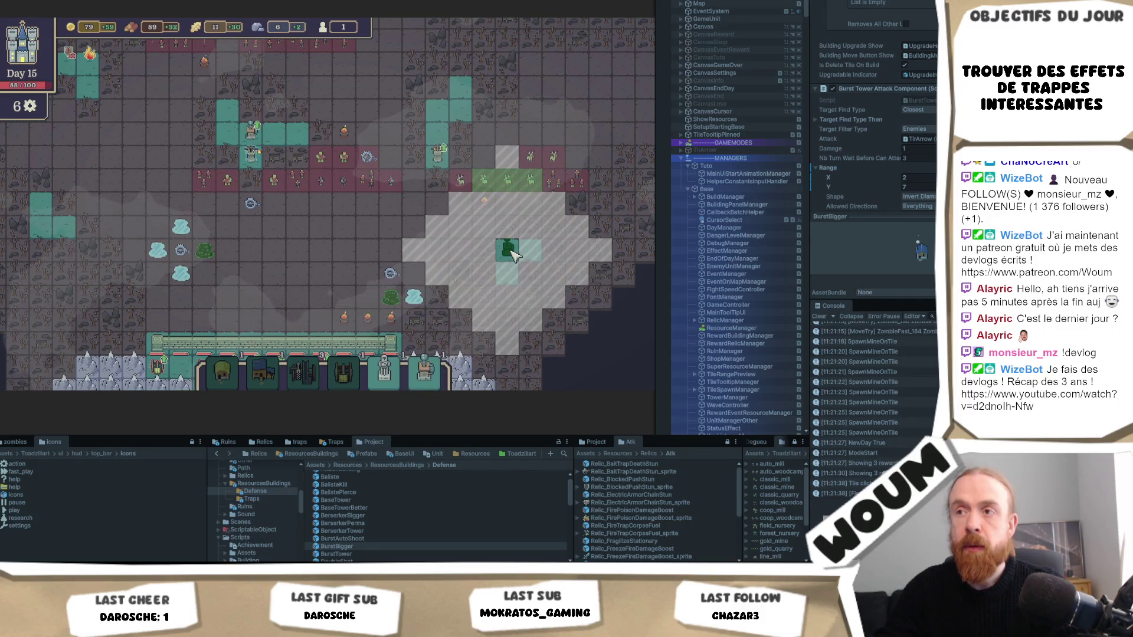
click(507, 249)
Move a placed tower and build the Rapid Mine Tower upgrade
click(253, 153)
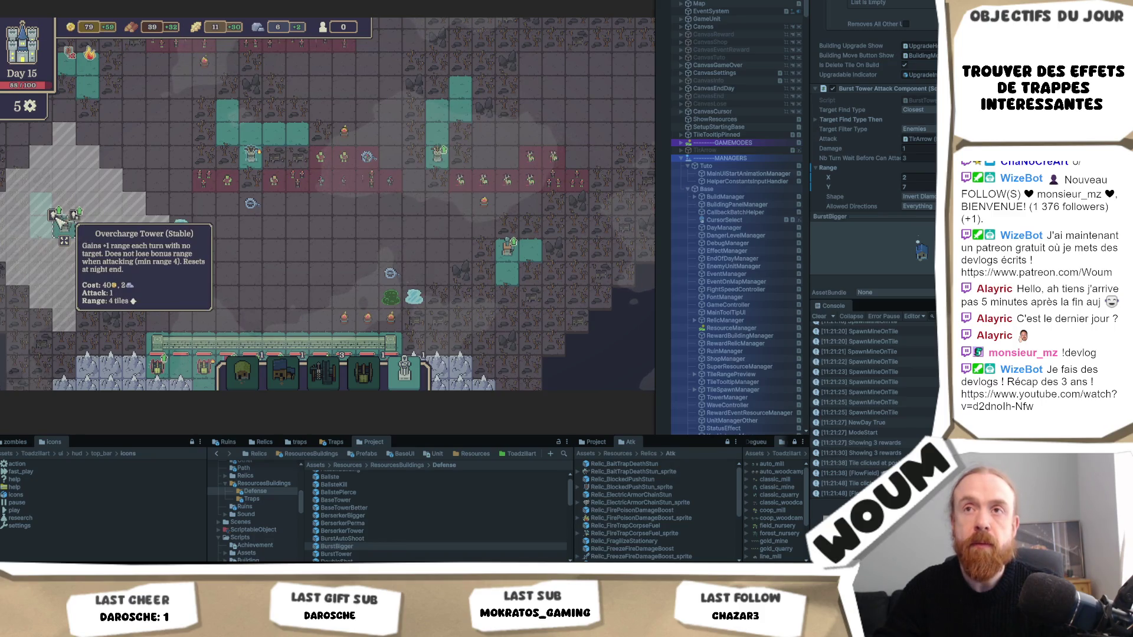
key(s)
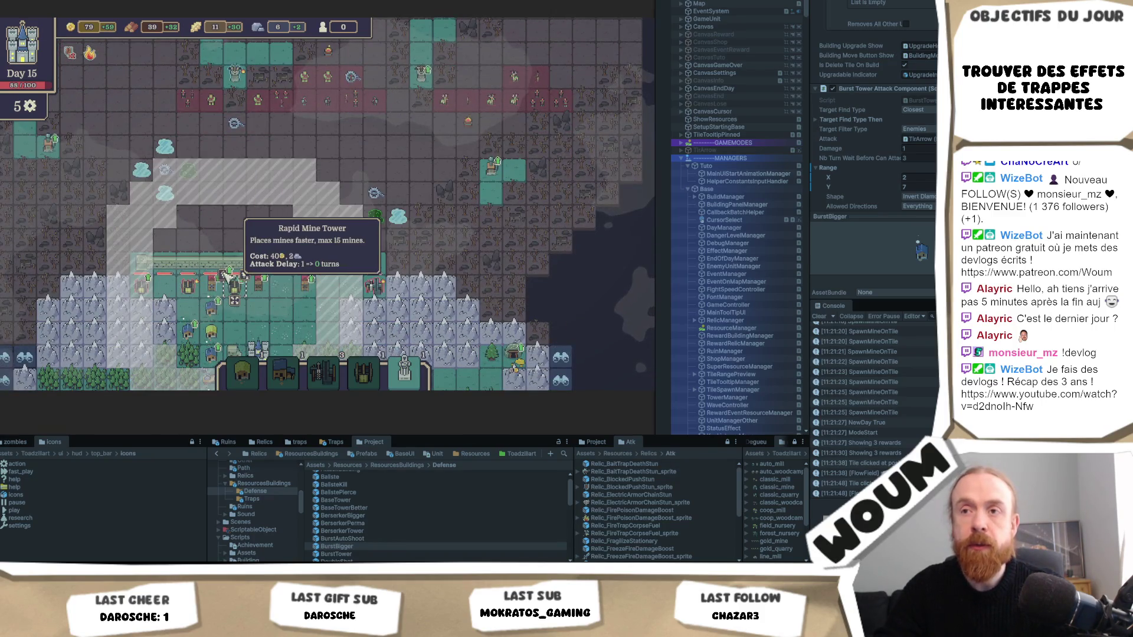
click(226, 274)
Explore the southern row of fog tiles and the lower-left tile, then end Day 15
key(s)
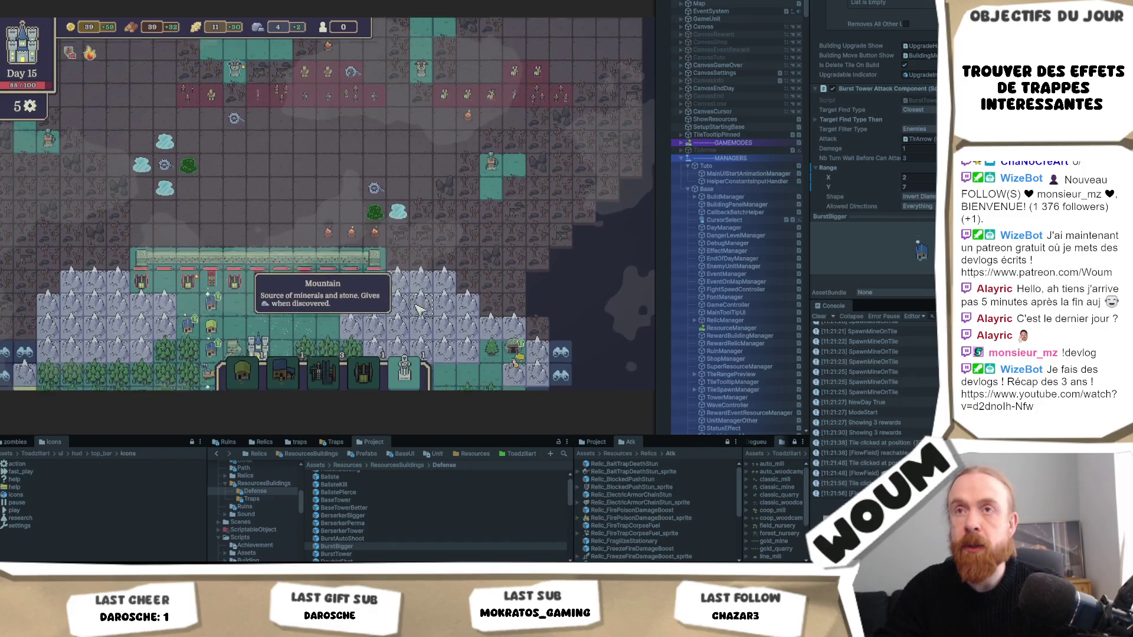
key(s)
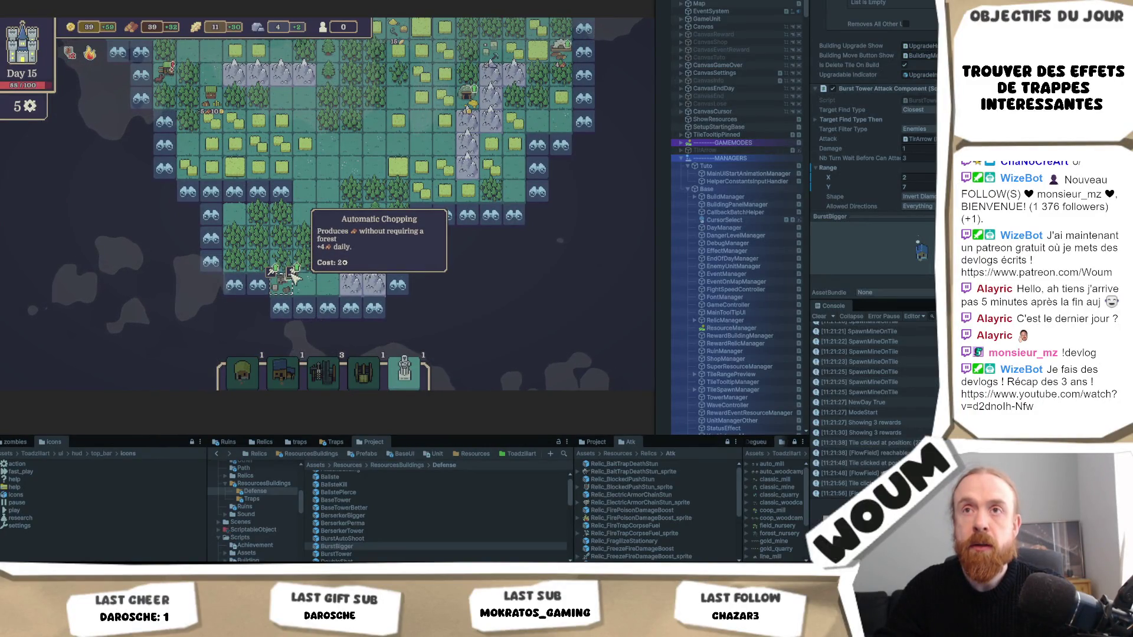
click(281, 191)
click(257, 191)
click(235, 191)
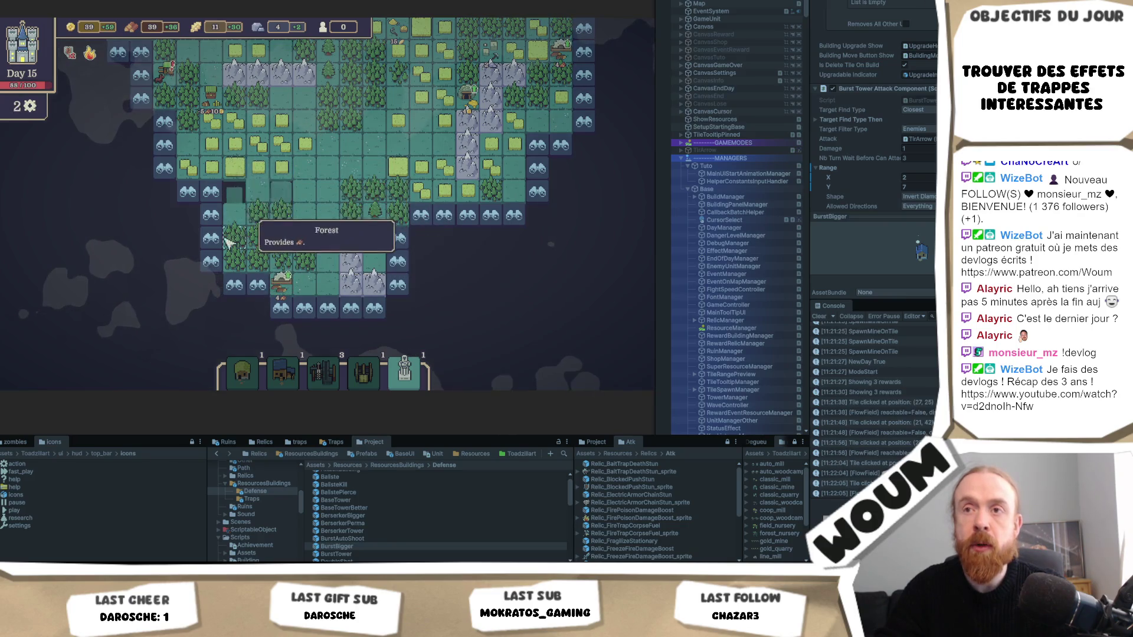
click(211, 191)
click(230, 270)
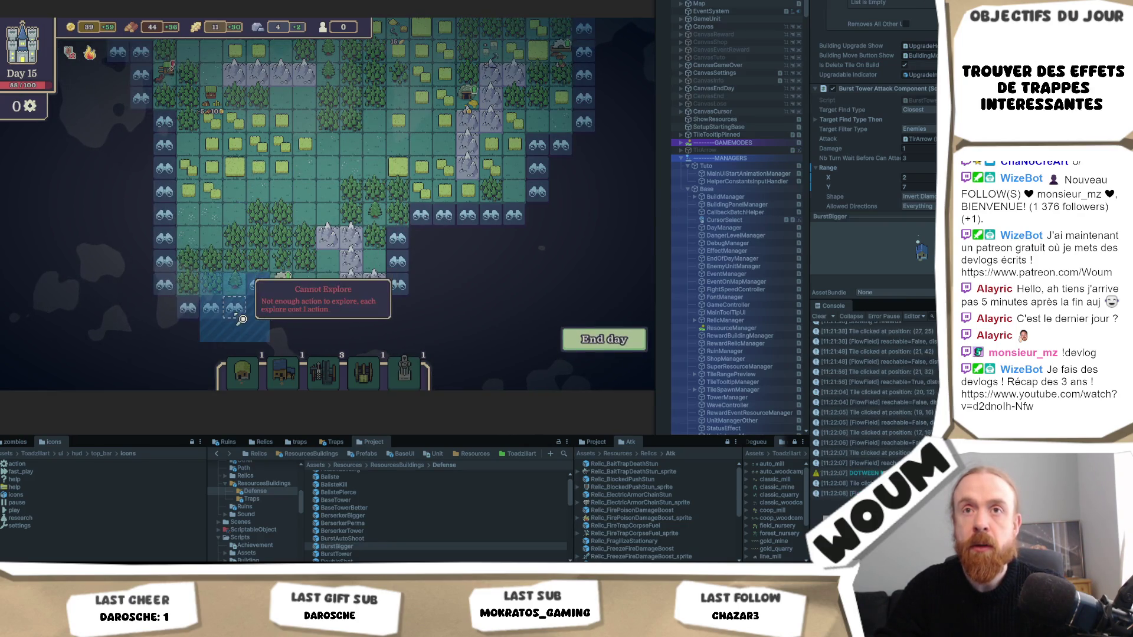
click(599, 340)
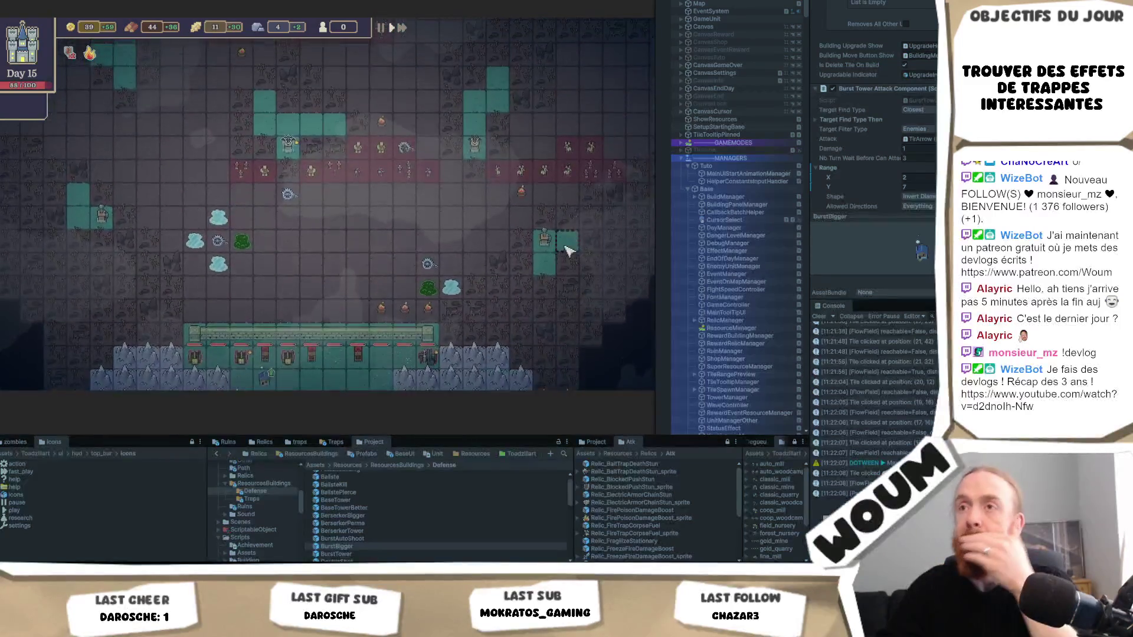
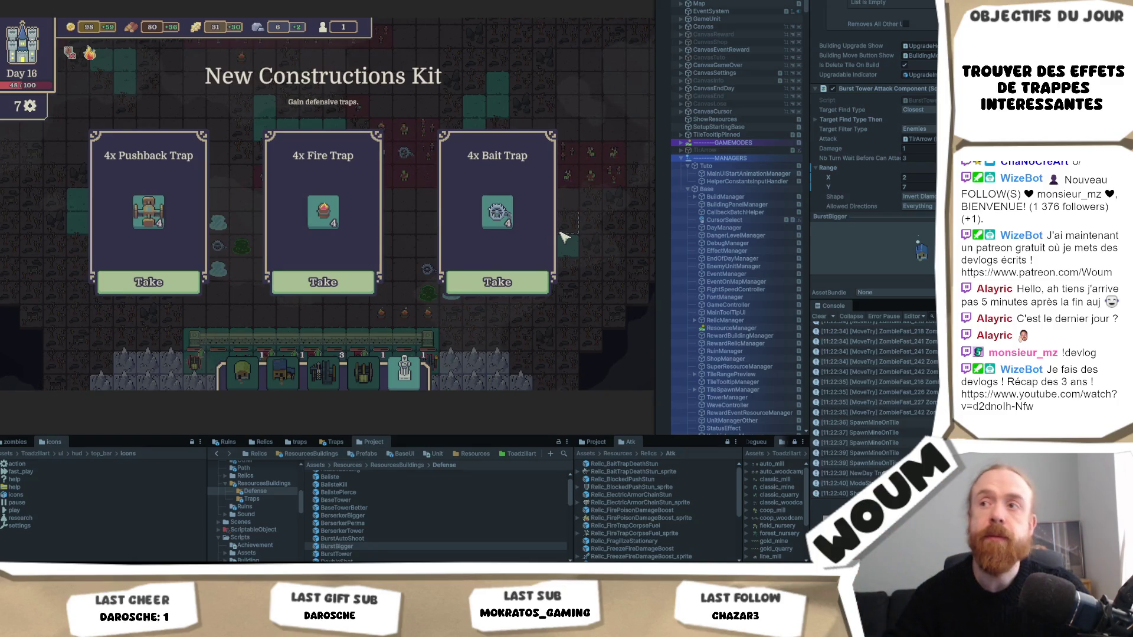
Take the 4x Fire Trap and Gold Mine rewards and lay four fire traps on the field
click(334, 286)
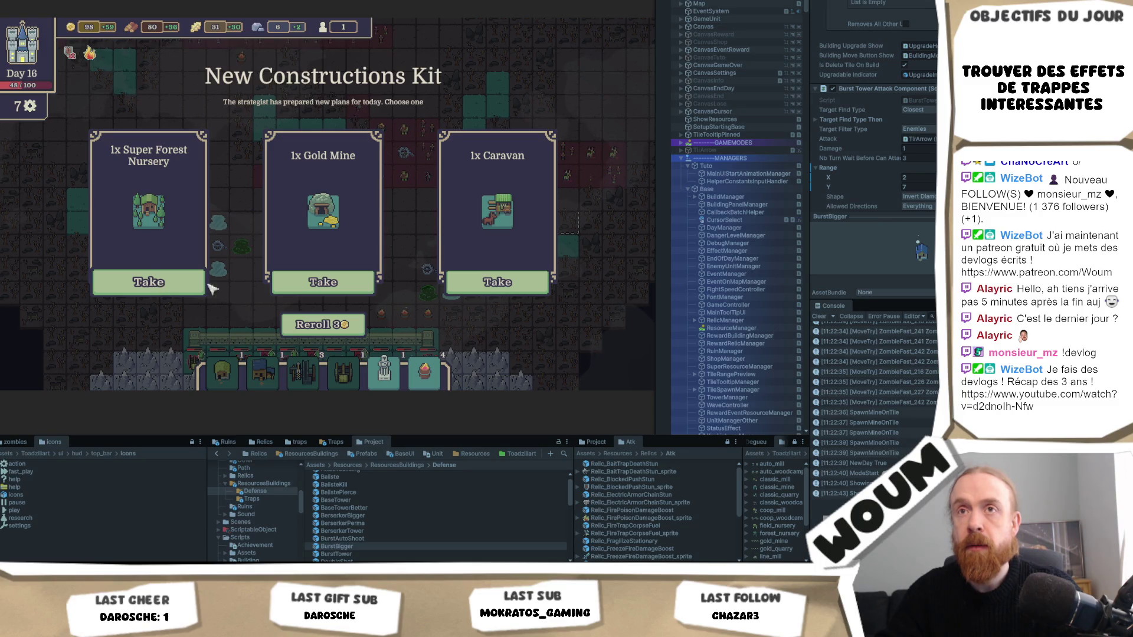
click(343, 290)
click(411, 213)
click(435, 213)
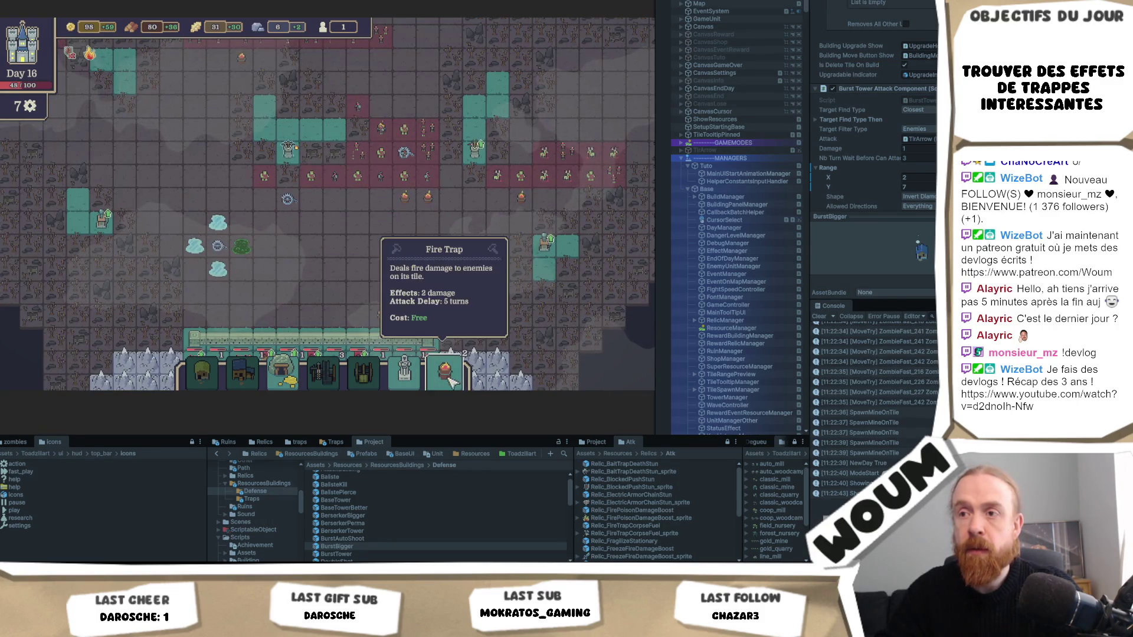
click(388, 213)
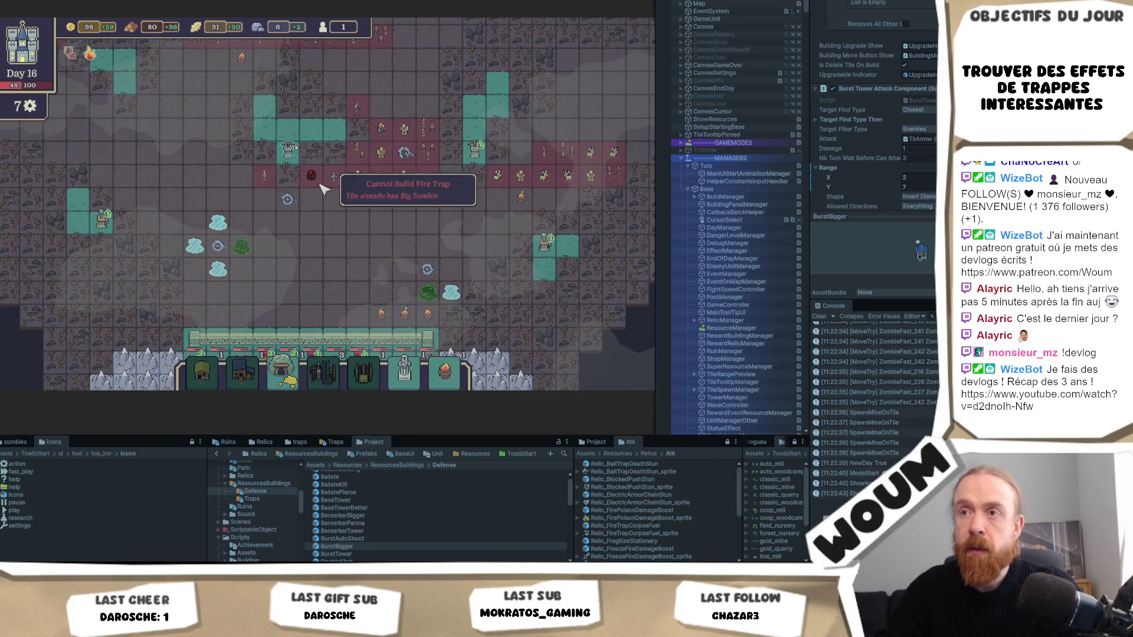
click(358, 202)
Build two Double Shot Towers inside the base
scroll(472, 245, down, 3)
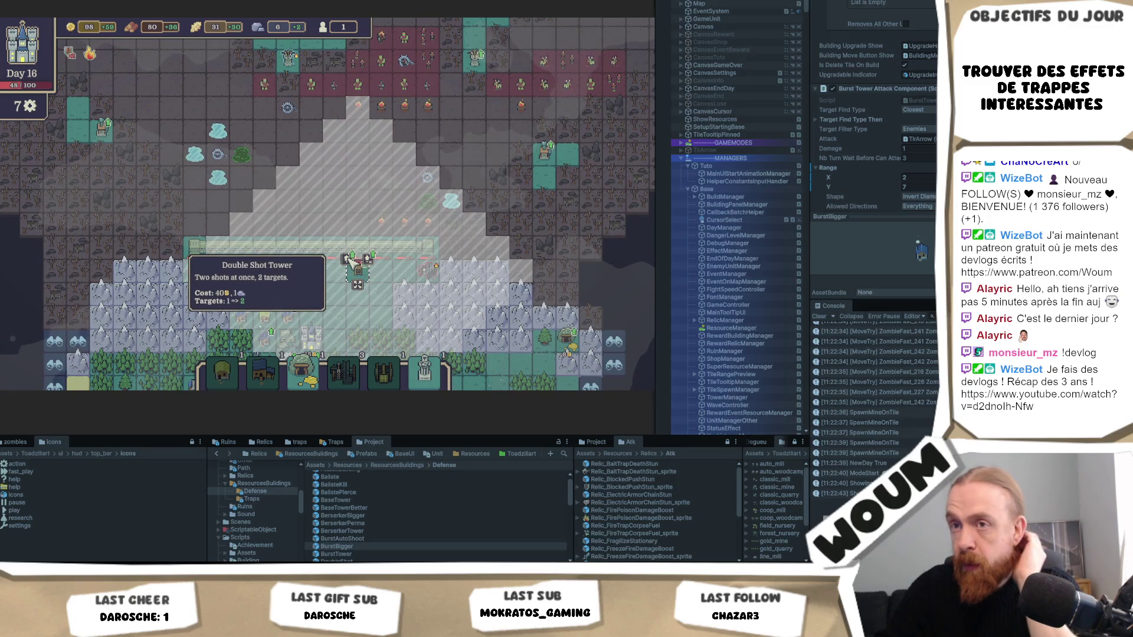
click(332, 270)
click(334, 317)
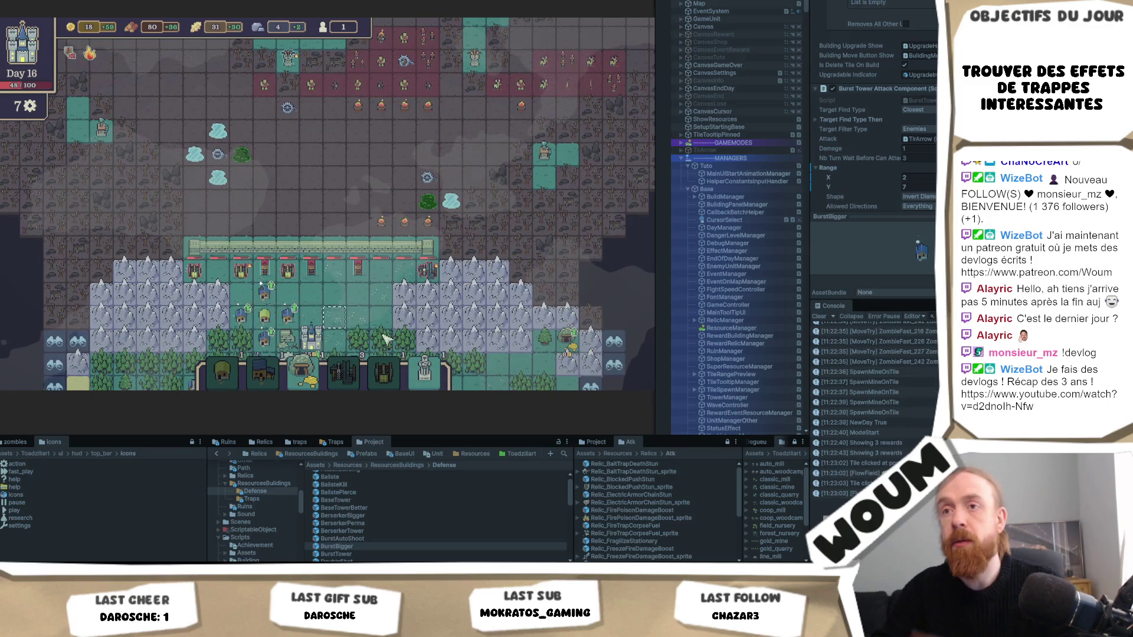
key(Down)
key(Right)
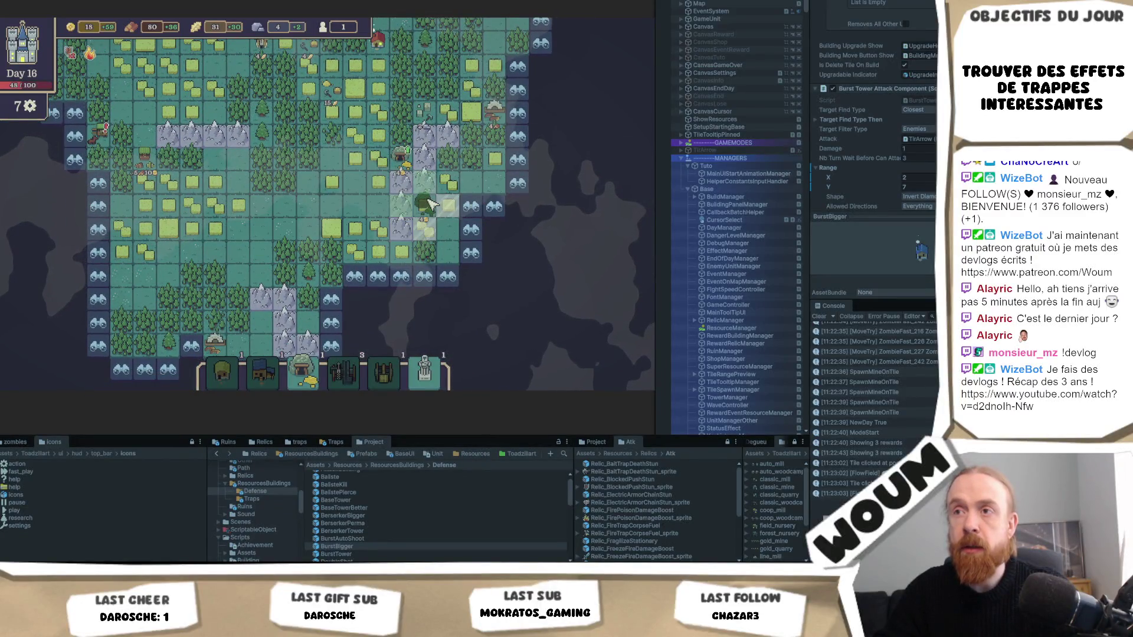
Place a building on the forest tile and reveal three fog tiles near the bottom
click(429, 204)
key(Down)
key(Left)
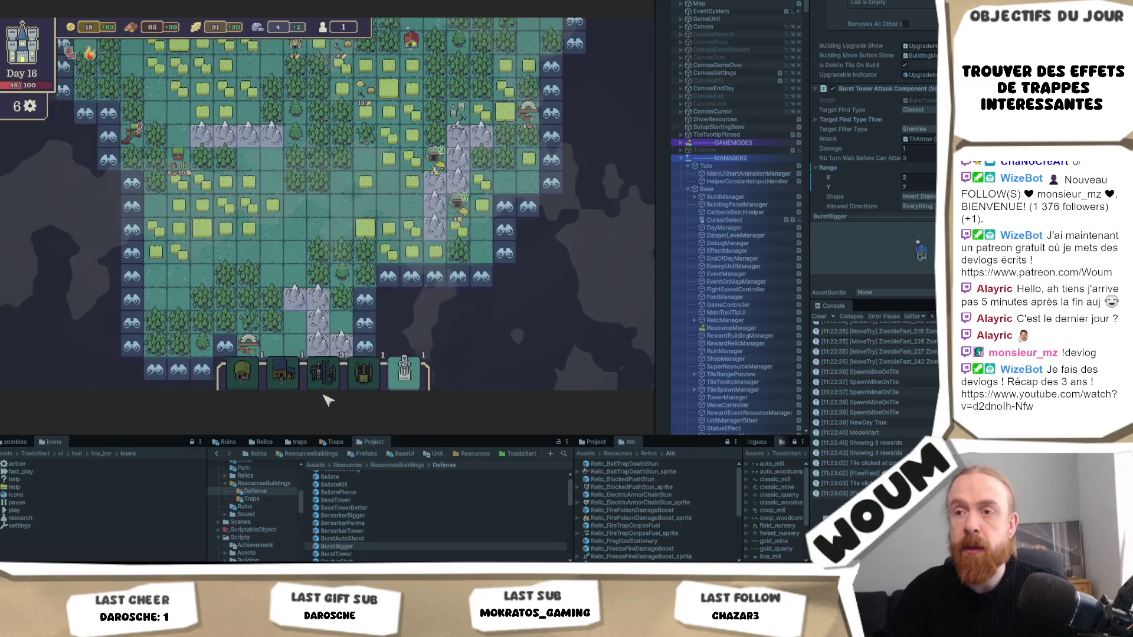
click(289, 291)
click(289, 291)
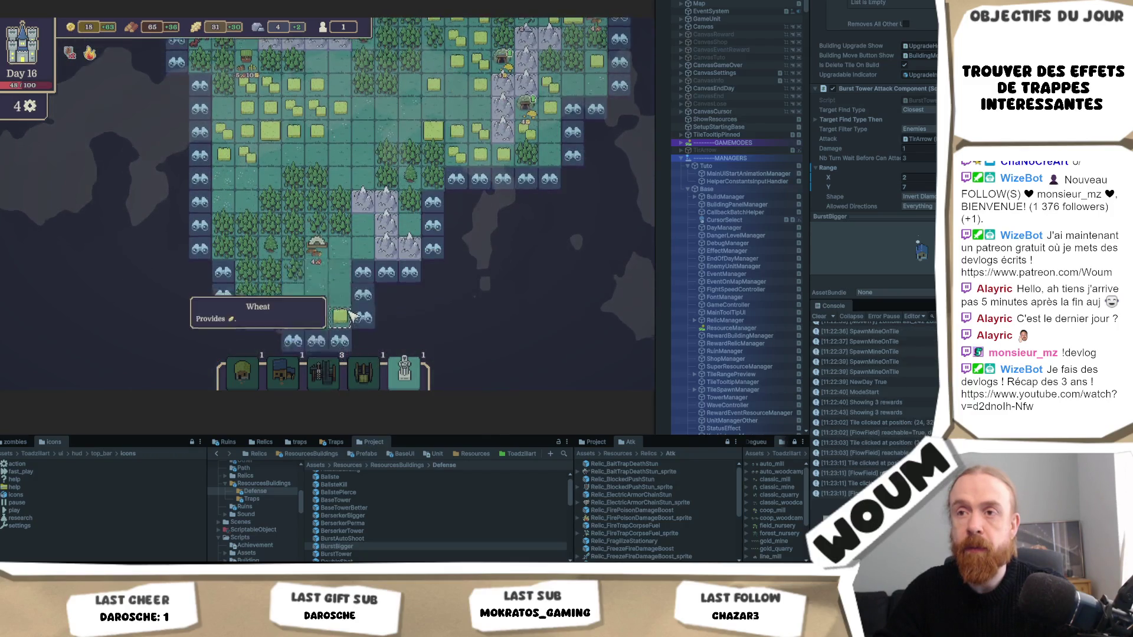
key(Down)
click(275, 269)
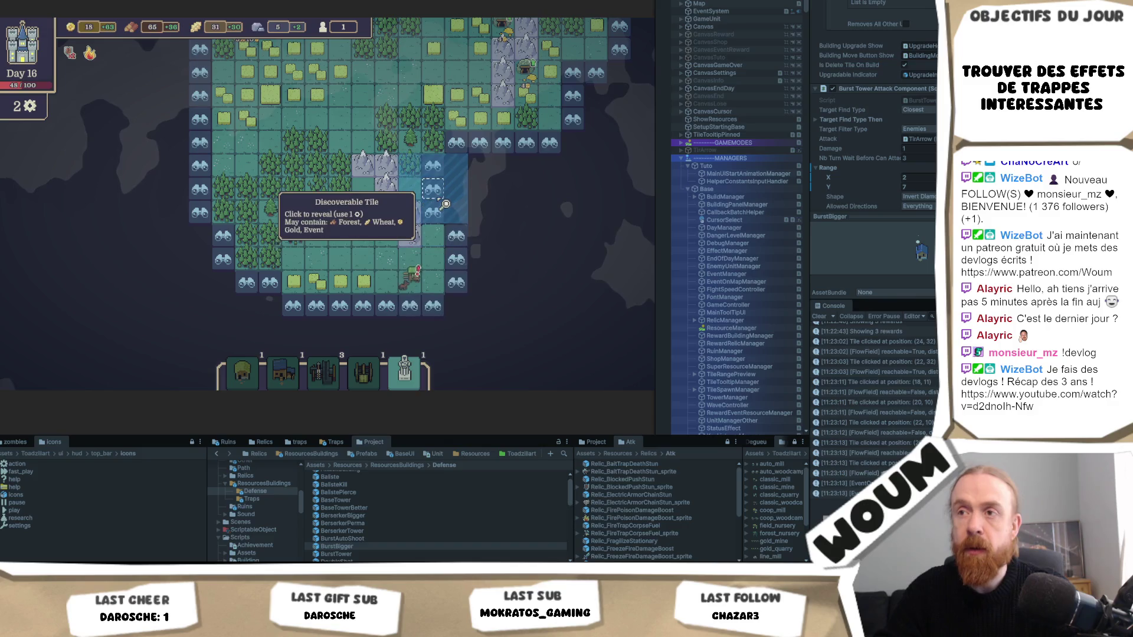
Leave the Wandering Caravan with Come Back Later, reveal the last tile, and end the day
click(413, 287)
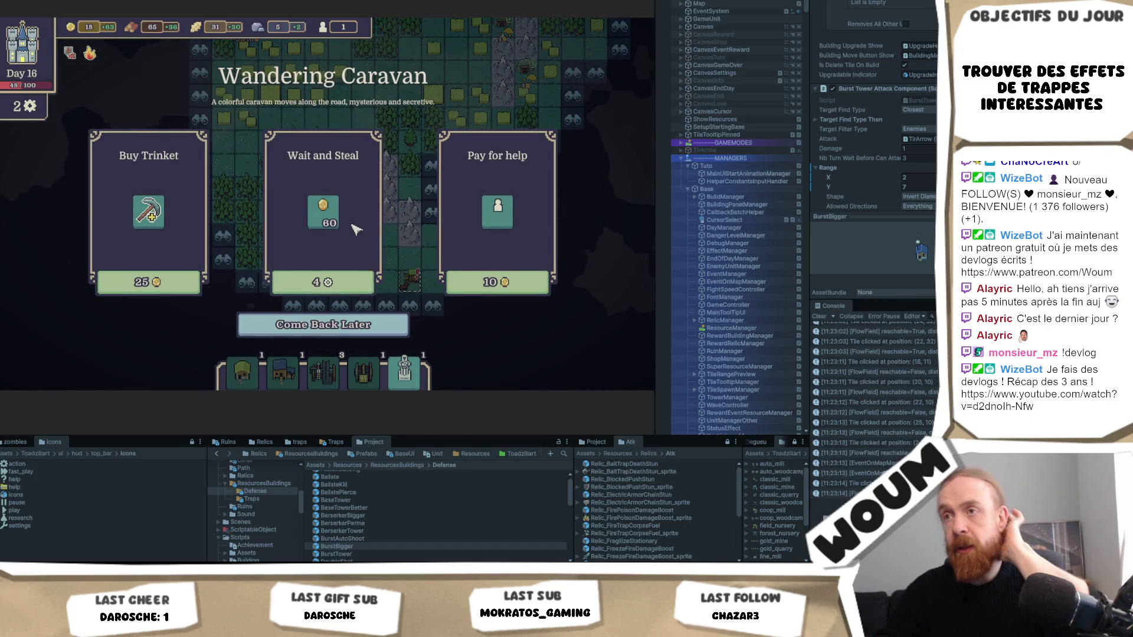
mouse_move(163, 226)
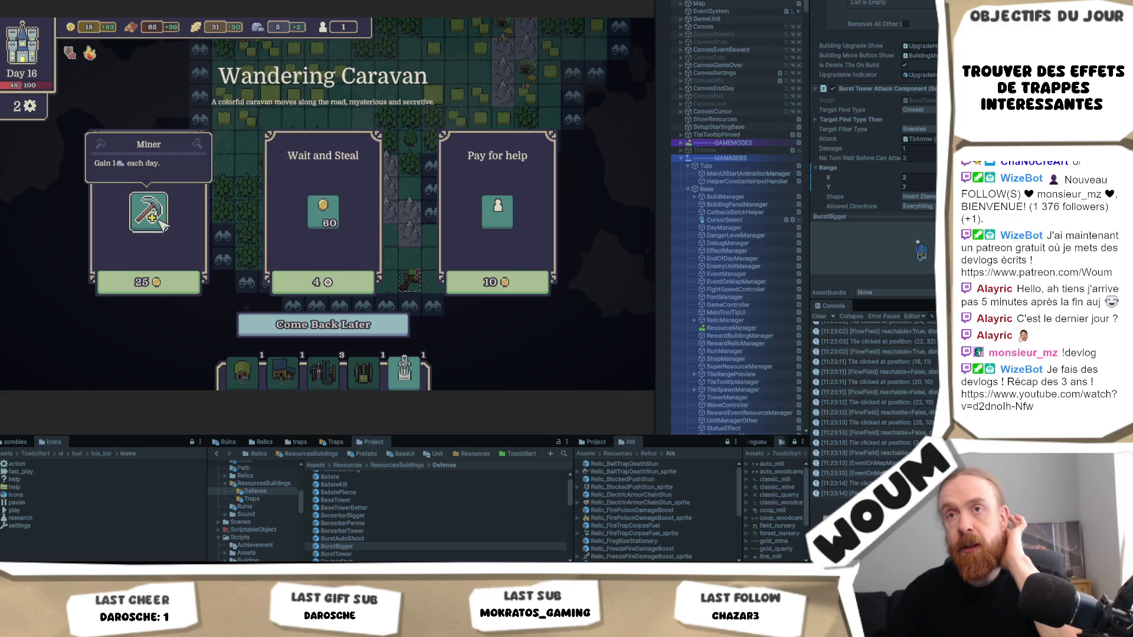
click(330, 330)
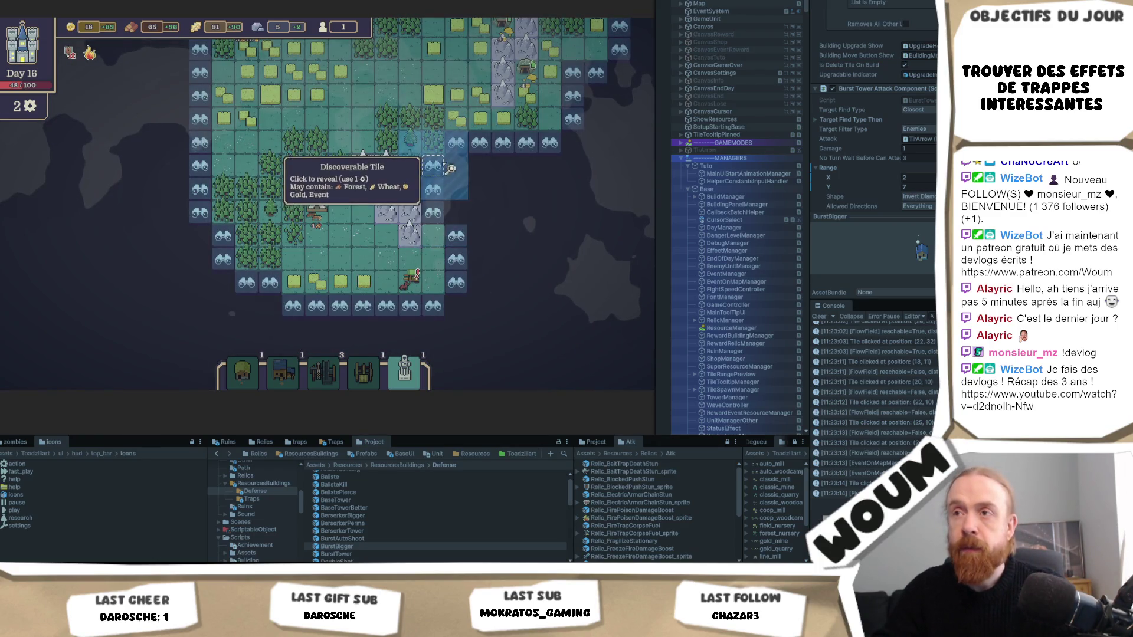
click(496, 173)
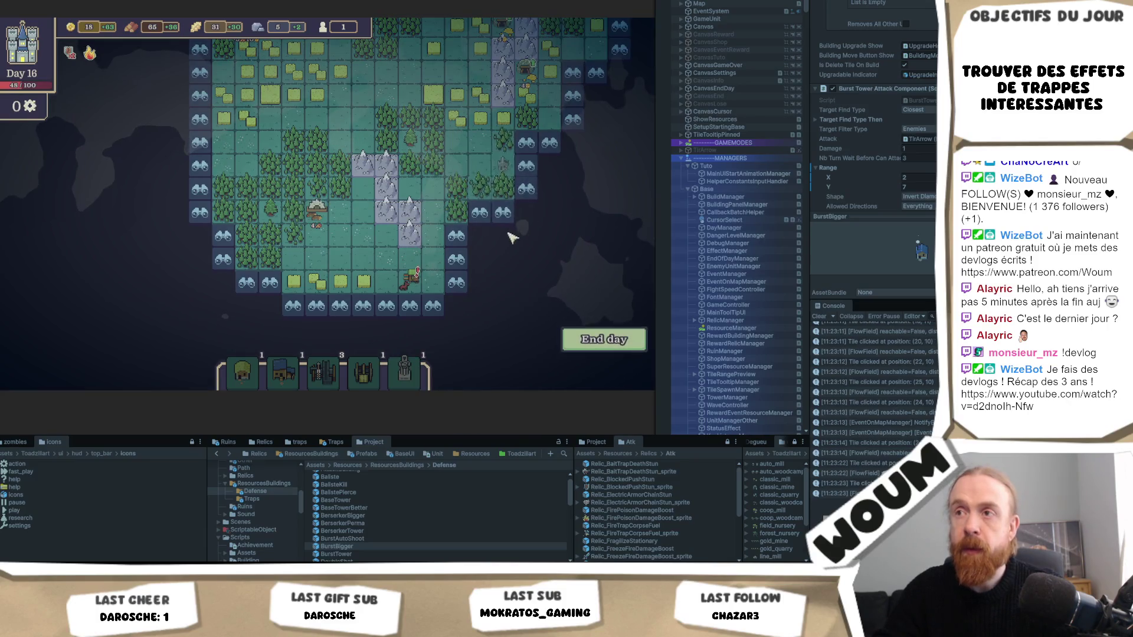
click(571, 338)
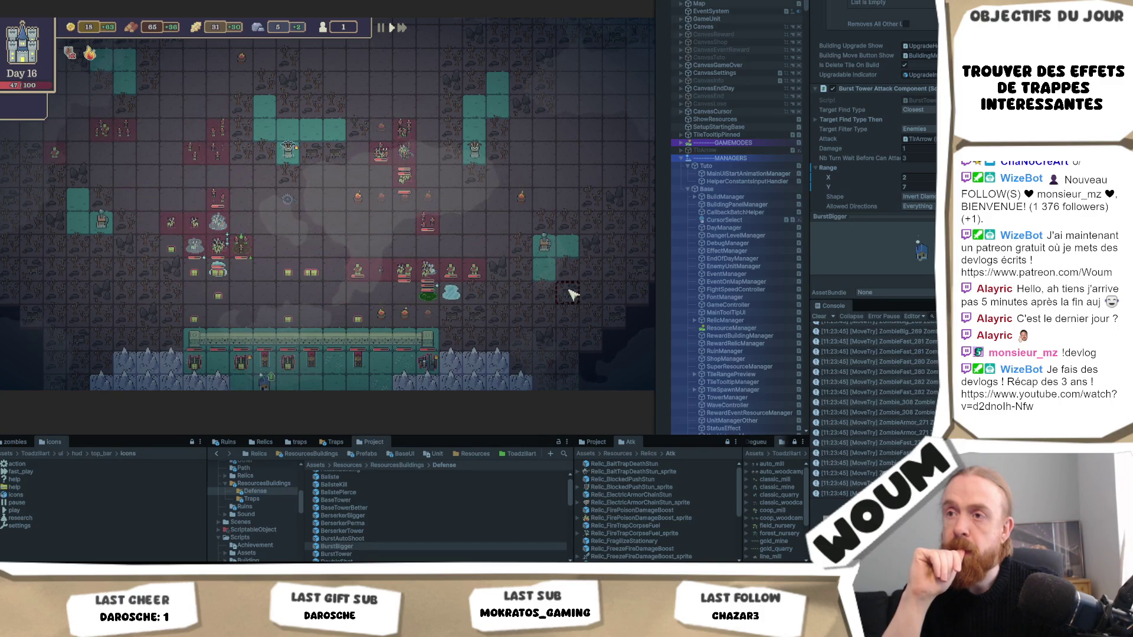
Watch the Day 18 zombie wave hit the wall, scrolling to see the lower rows
scroll(570, 293, down, 1)
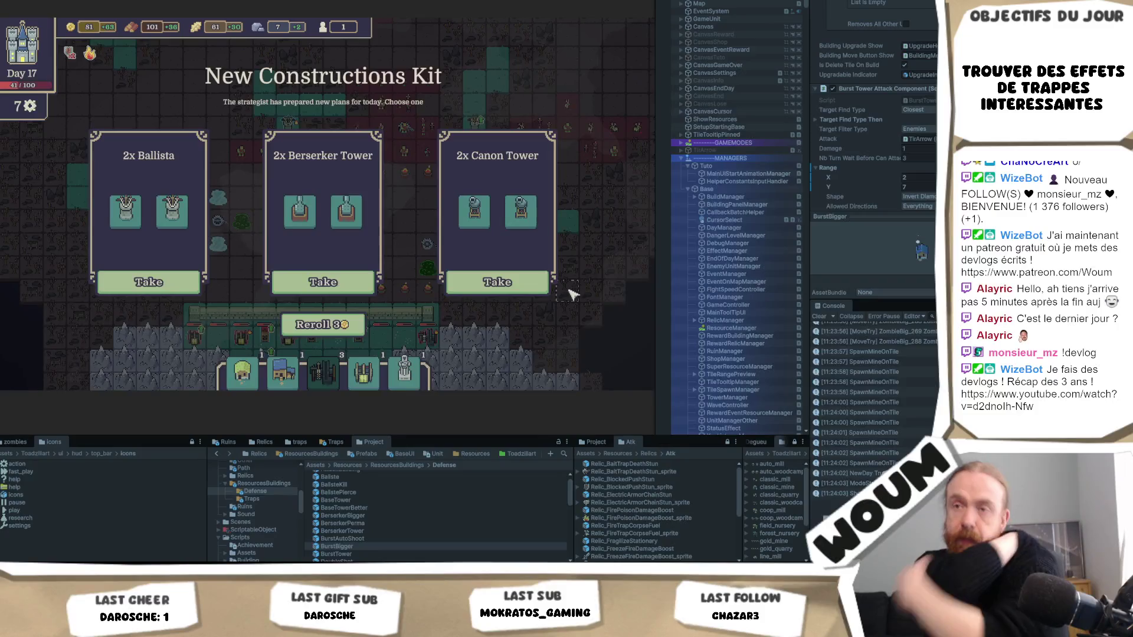
Take the 2x Canon Tower and 1x Timber Camp rewards from the New Constructions Kit
mouse_move(472, 223)
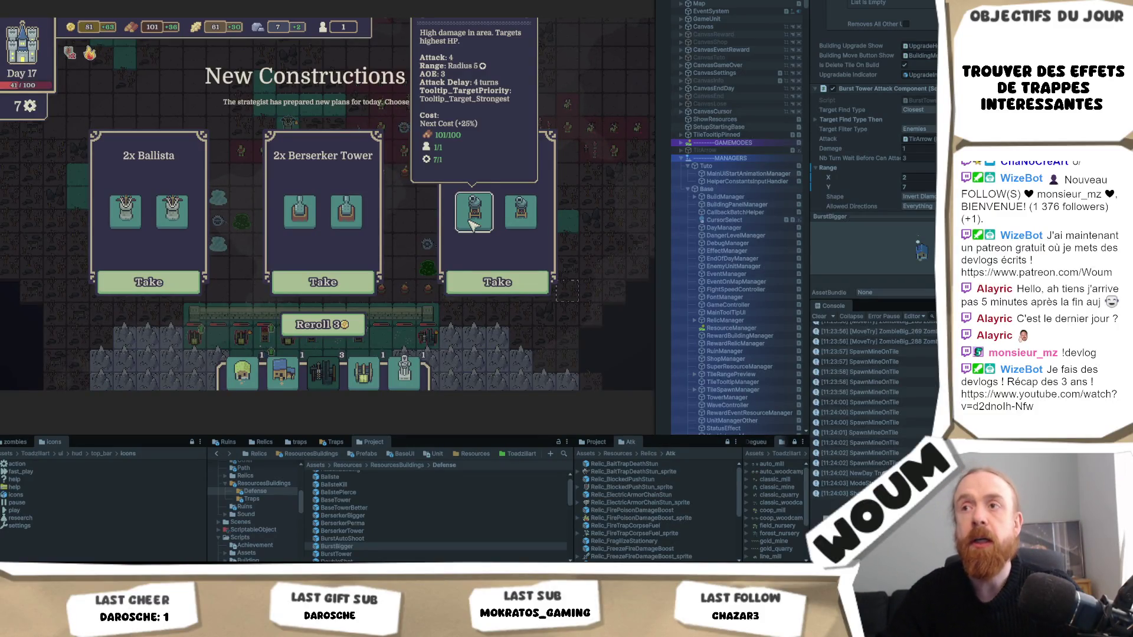
click(498, 282)
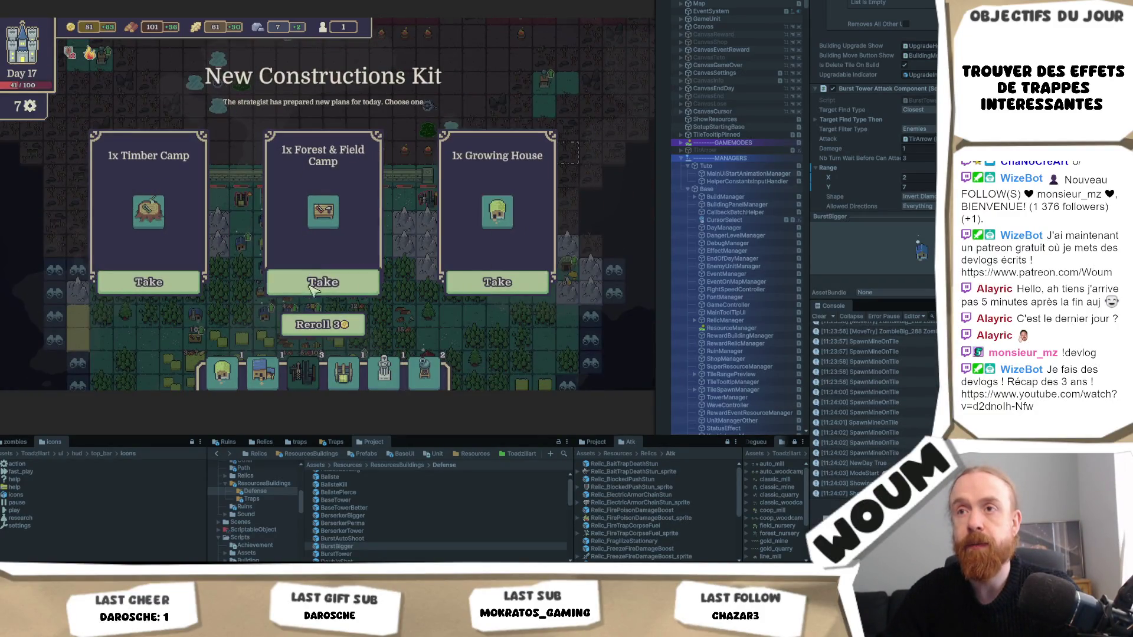
mouse_move(173, 213)
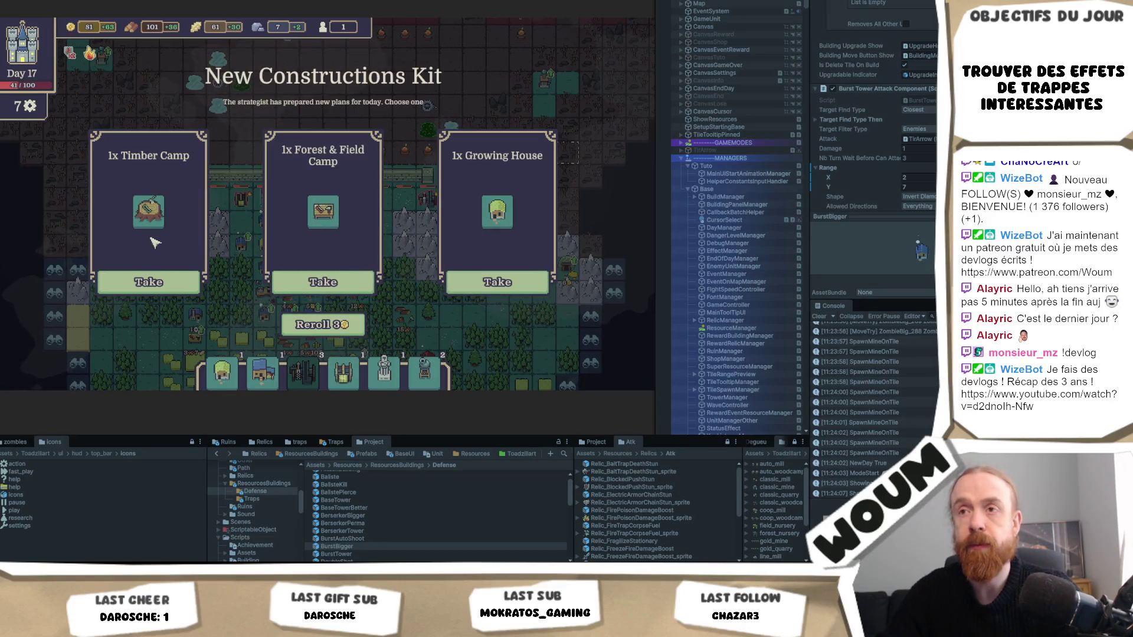
click(148, 282)
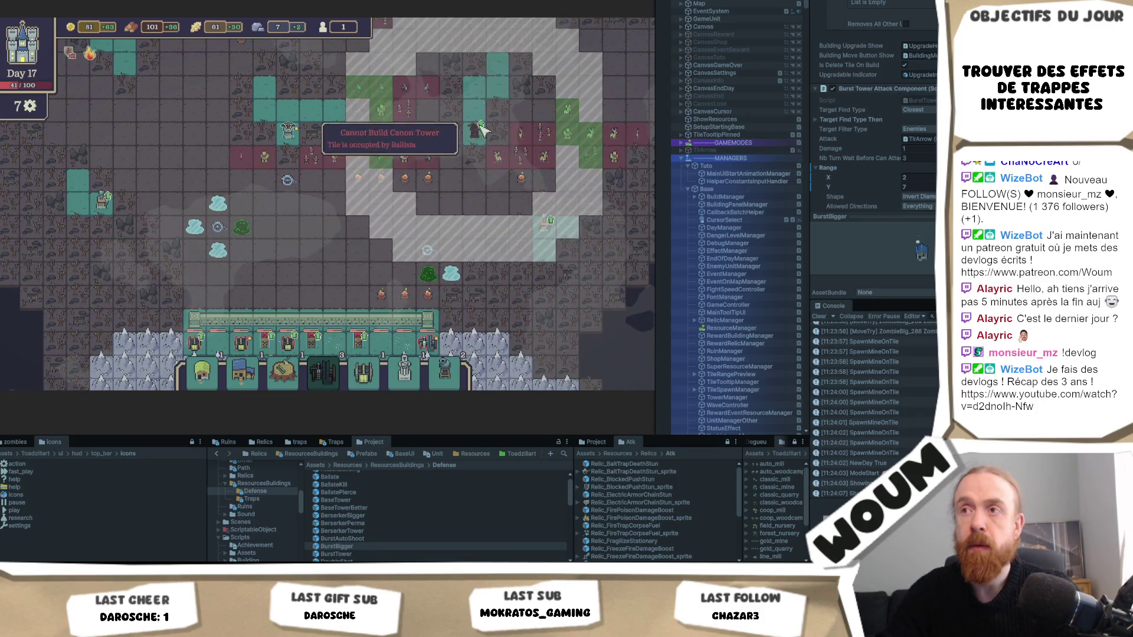
Place a Canon Tower, then upgrade the Ballista and buy its Poison Element
click(297, 120)
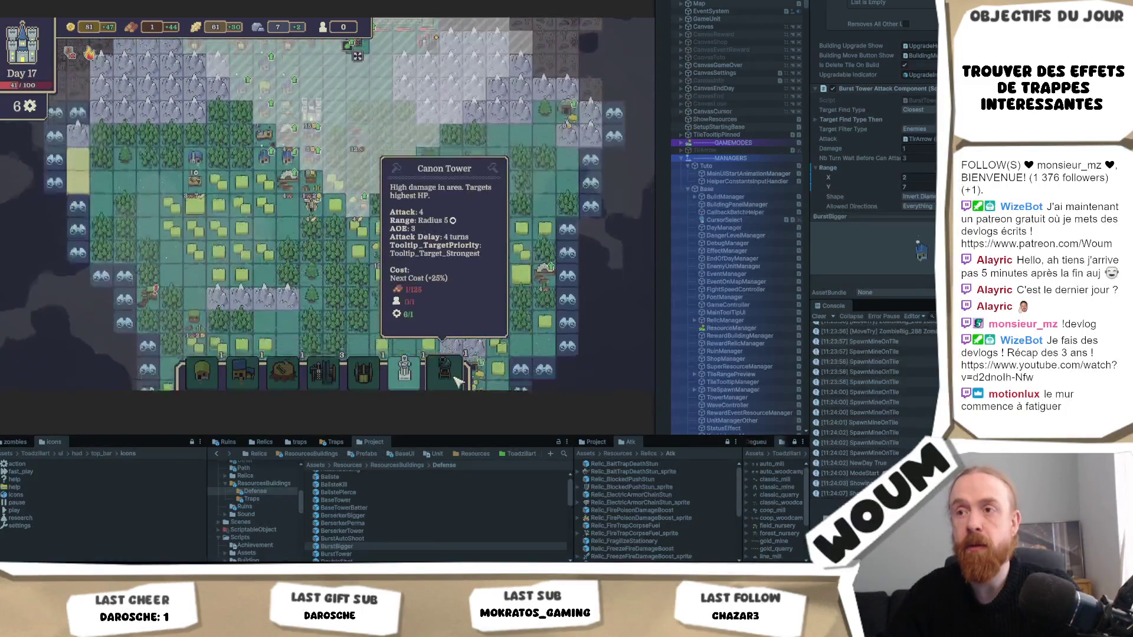
key(w)
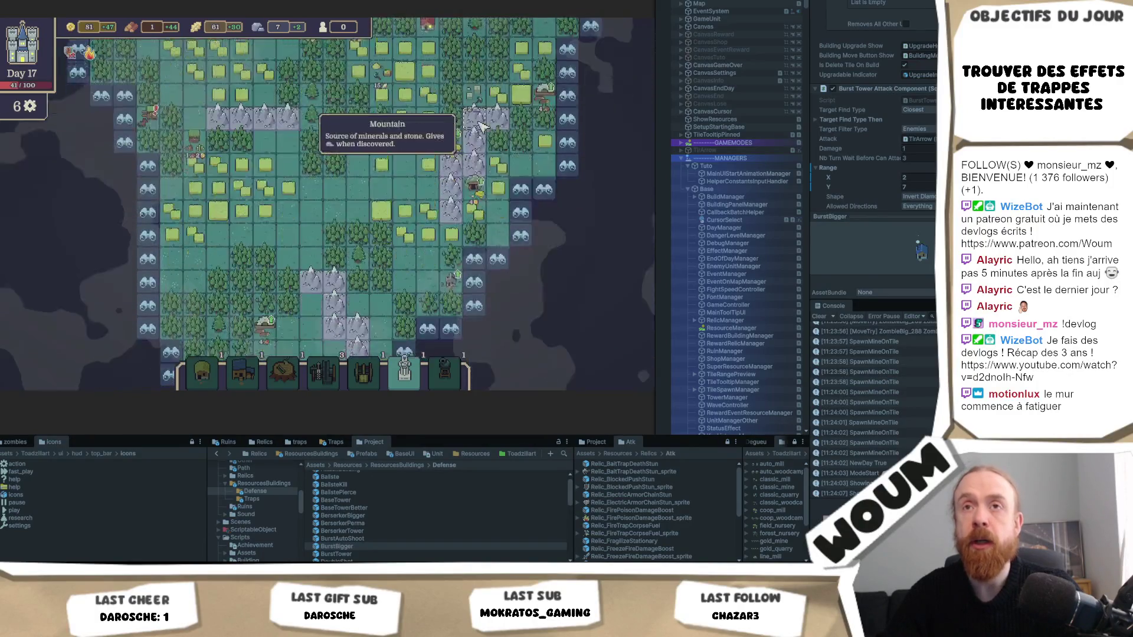
key(w)
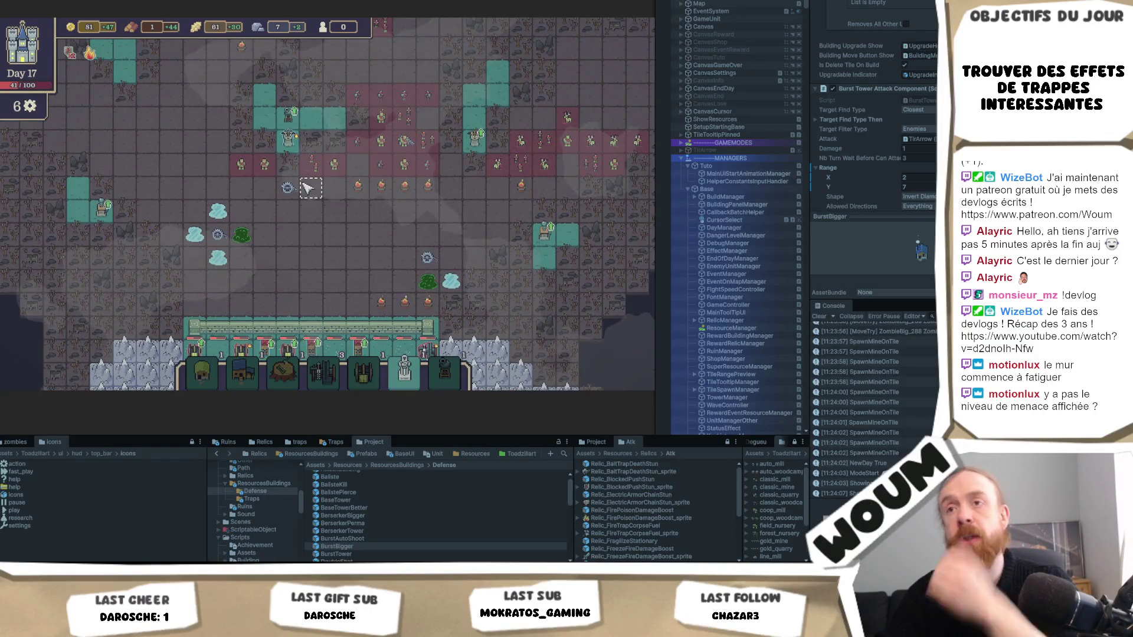
click(477, 142)
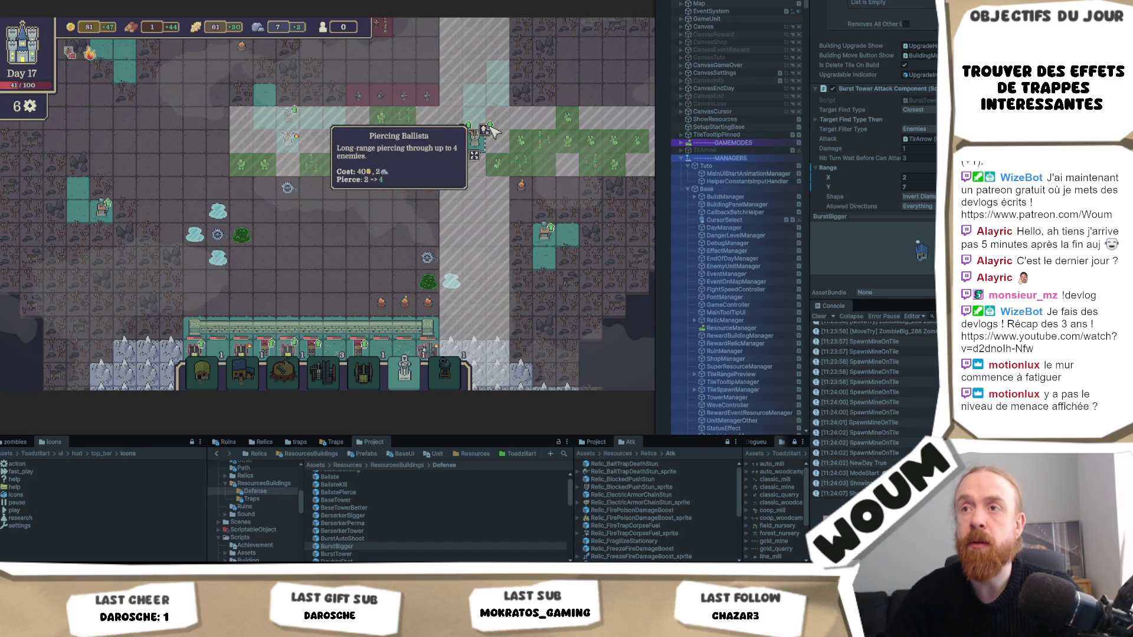
click(488, 128)
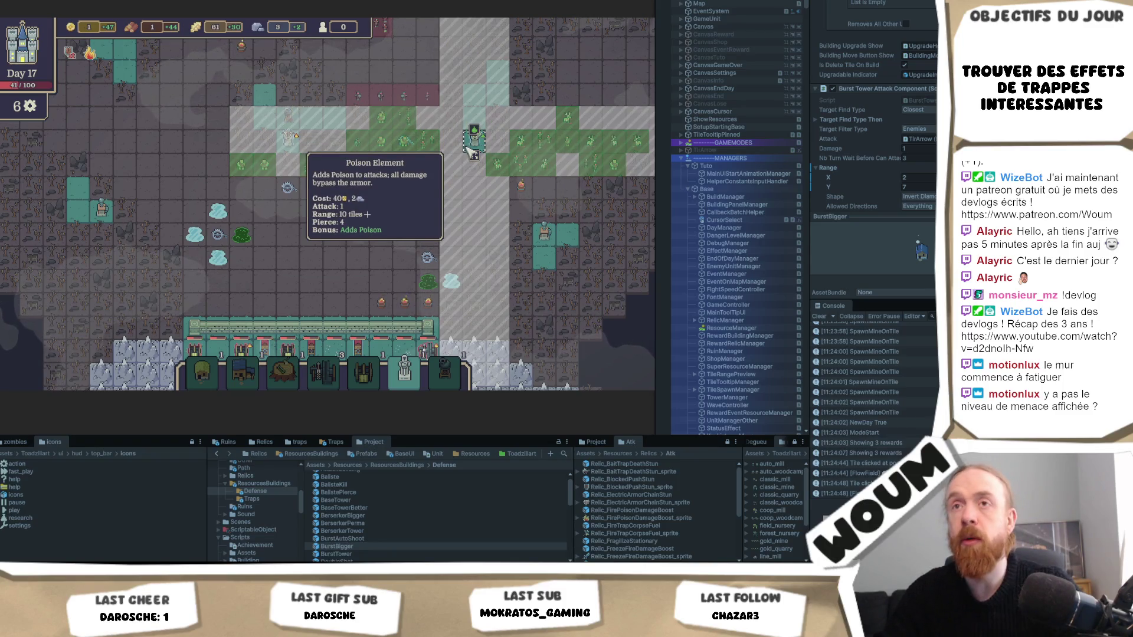
click(472, 153)
Choose Wait and Steal at the Wandering Caravan to get 60 gold
scroll(472, 248, down, 5)
scroll(413, 343, down, 4)
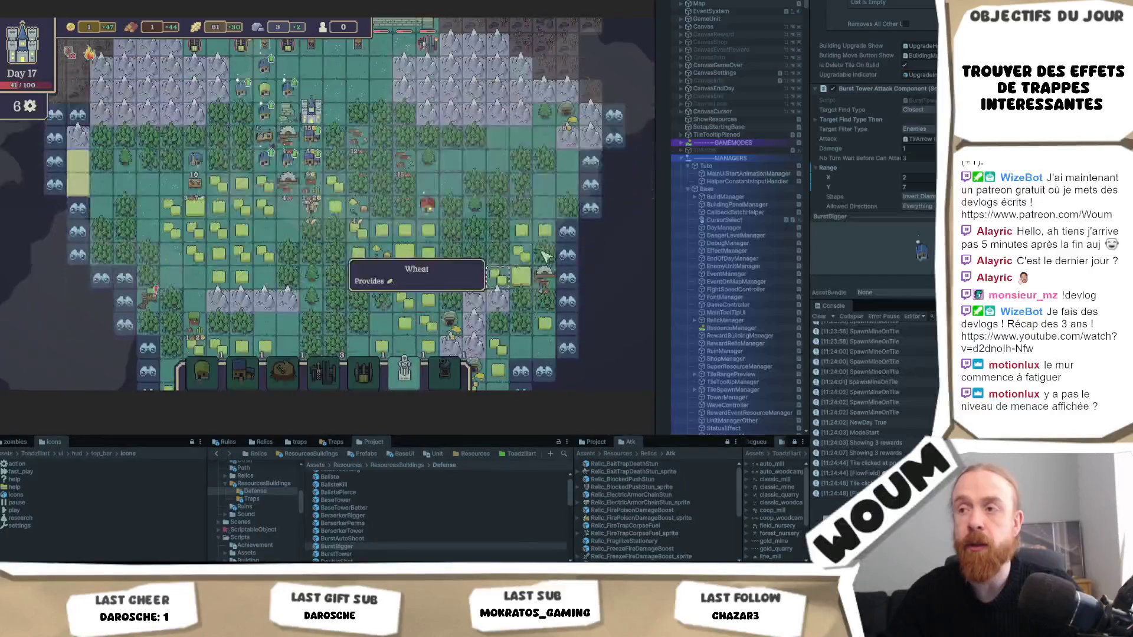
scroll(385, 290, down, 4)
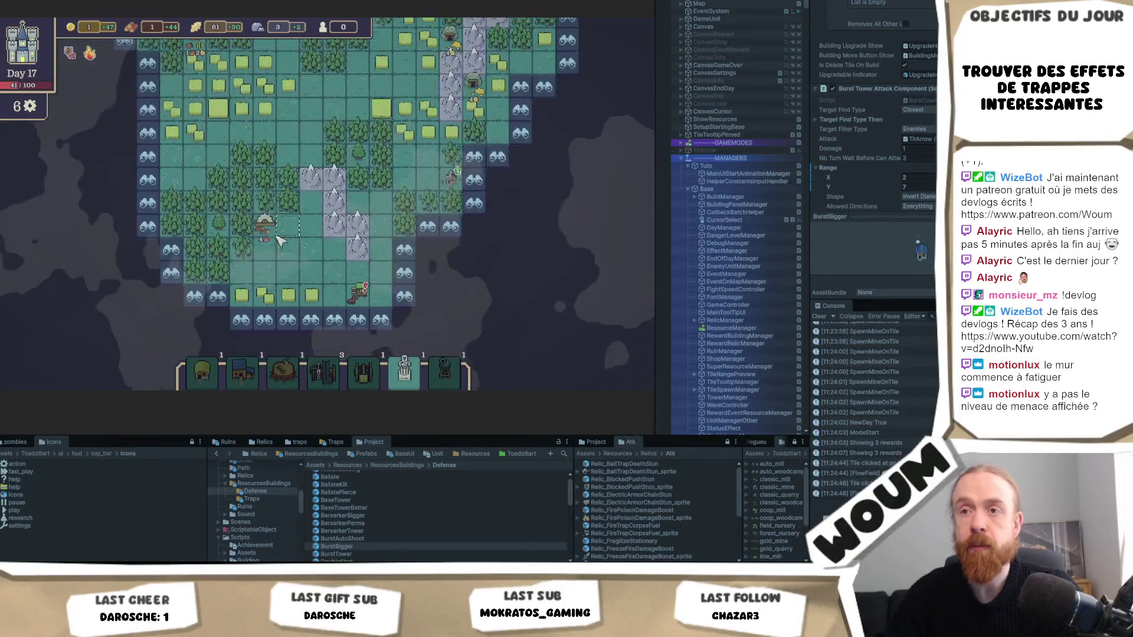
click(376, 289)
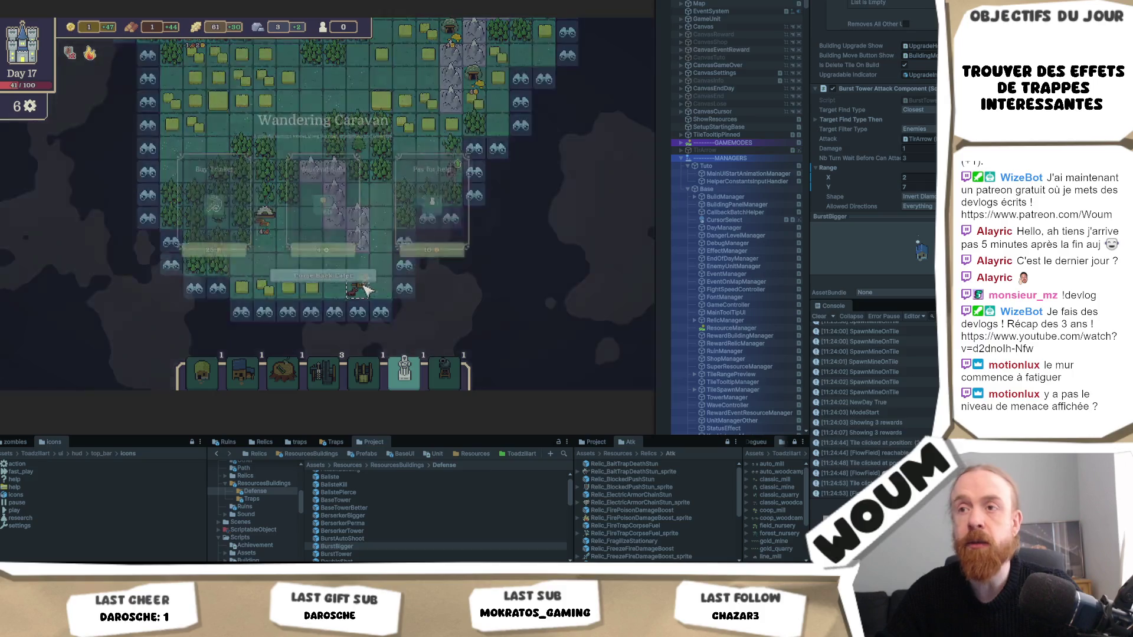
click(330, 290)
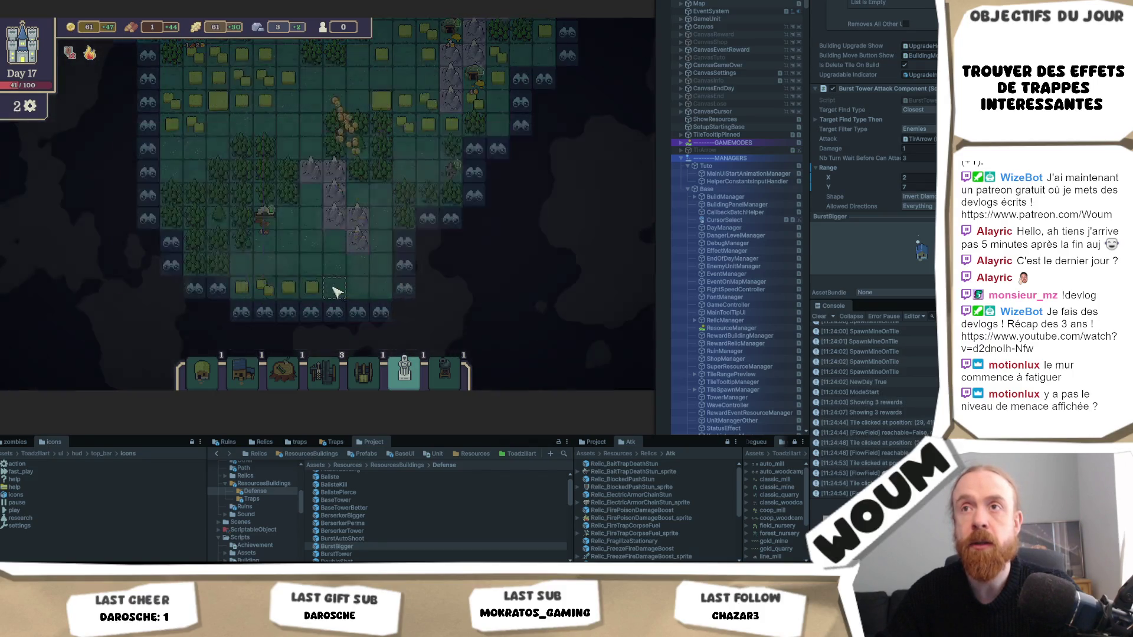
scroll(373, 180, up, 5)
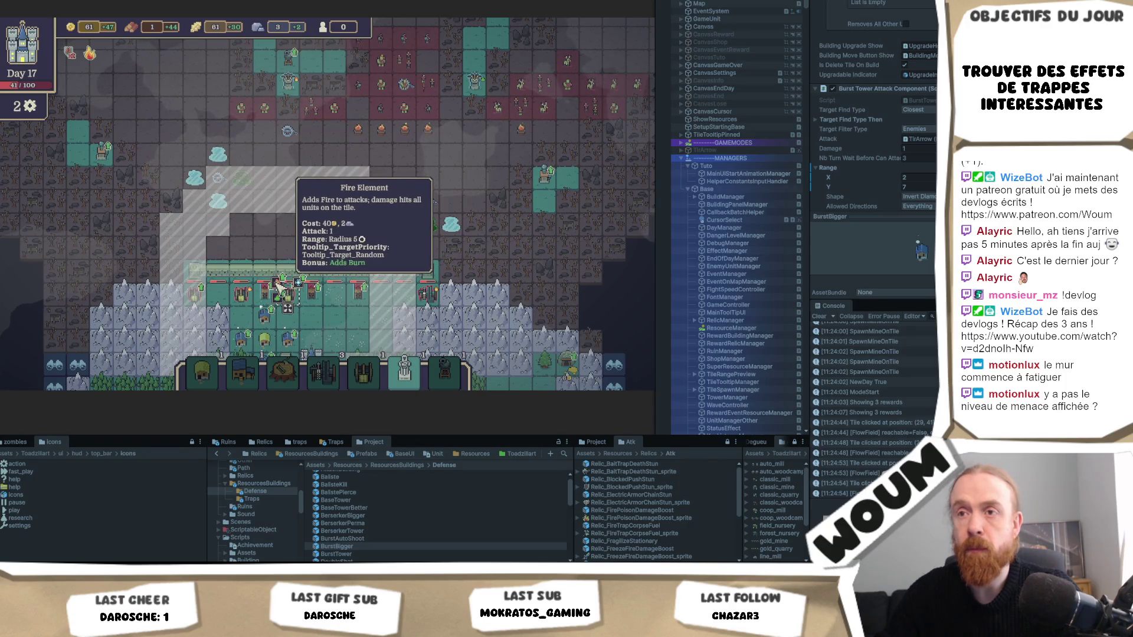
Buy the Fire Element for the Ballista and end the day
click(278, 286)
scroll(277, 287, down, 5)
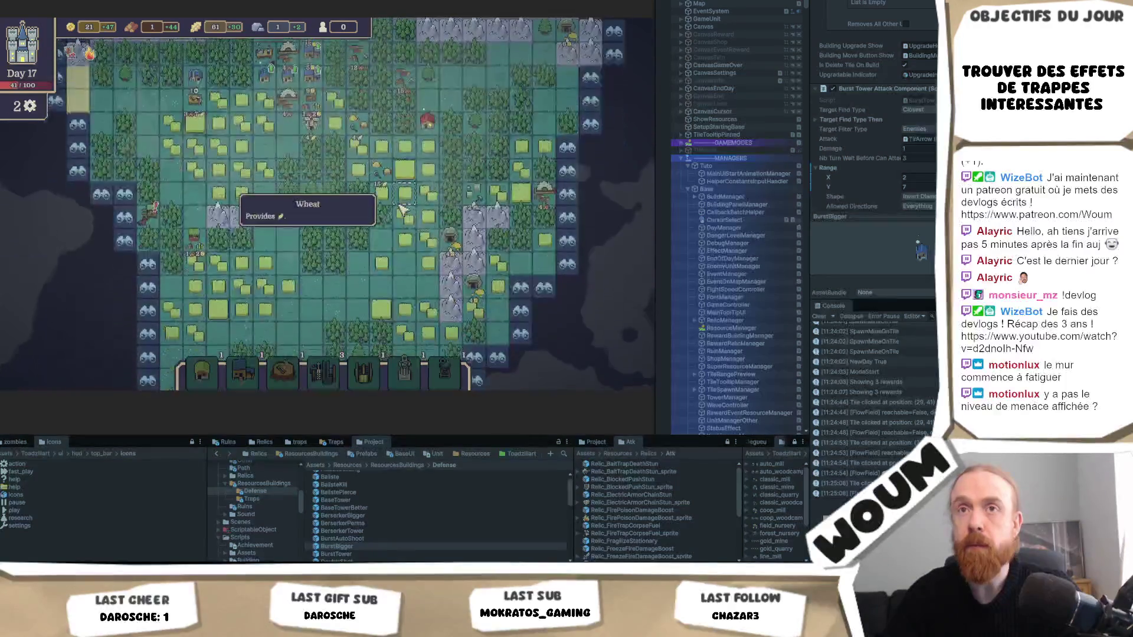
scroll(400, 209, down, 5)
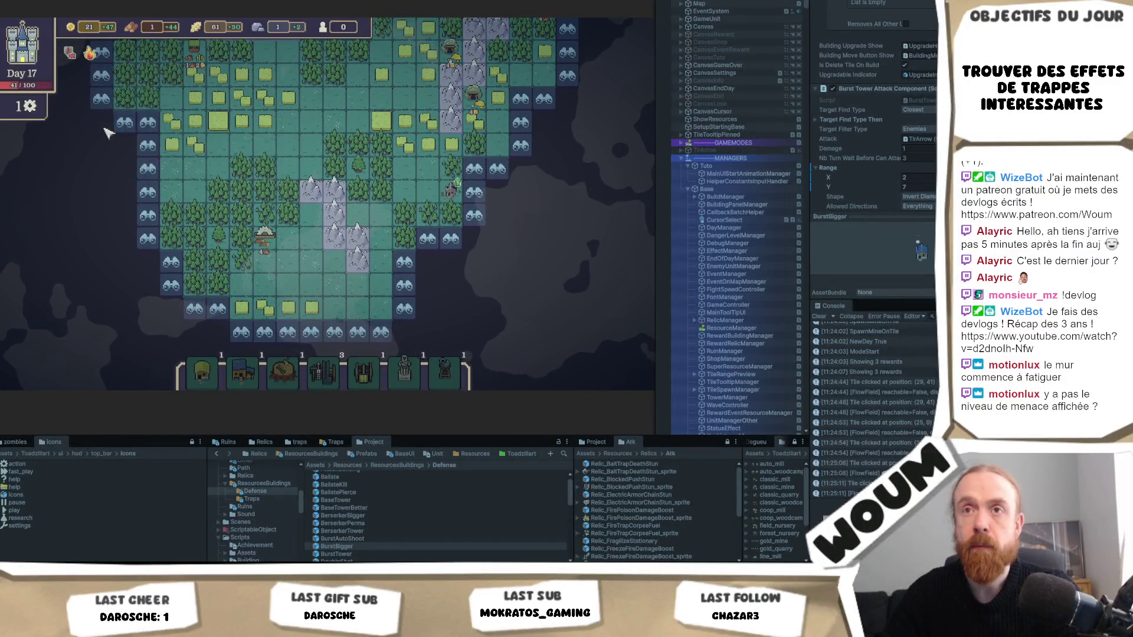
scroll(177, 148, up, 3)
click(594, 341)
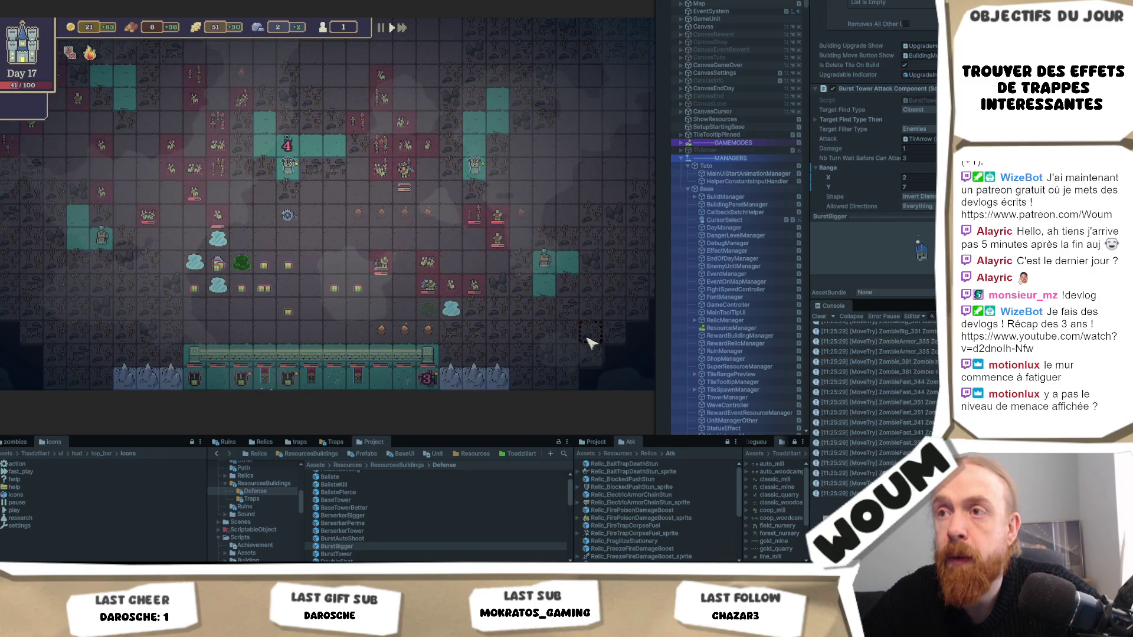
Let the enemy wave run while browsing the Project window's Defense folder
scroll(421, 524, down, 3)
scroll(417, 521, down, 15)
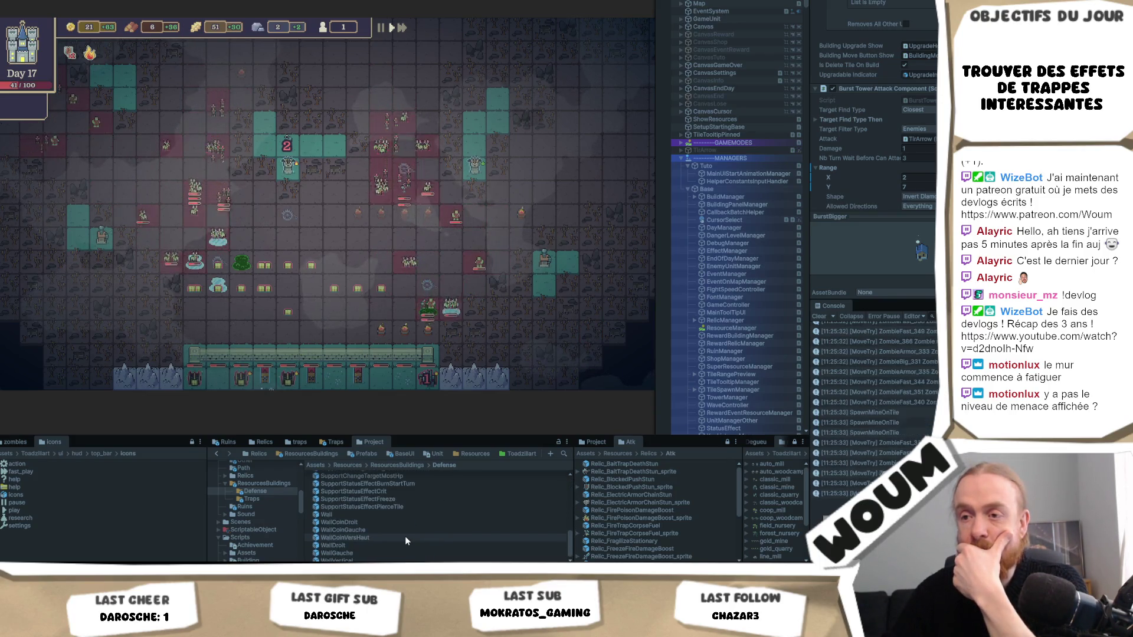
scroll(405, 536, up, 5)
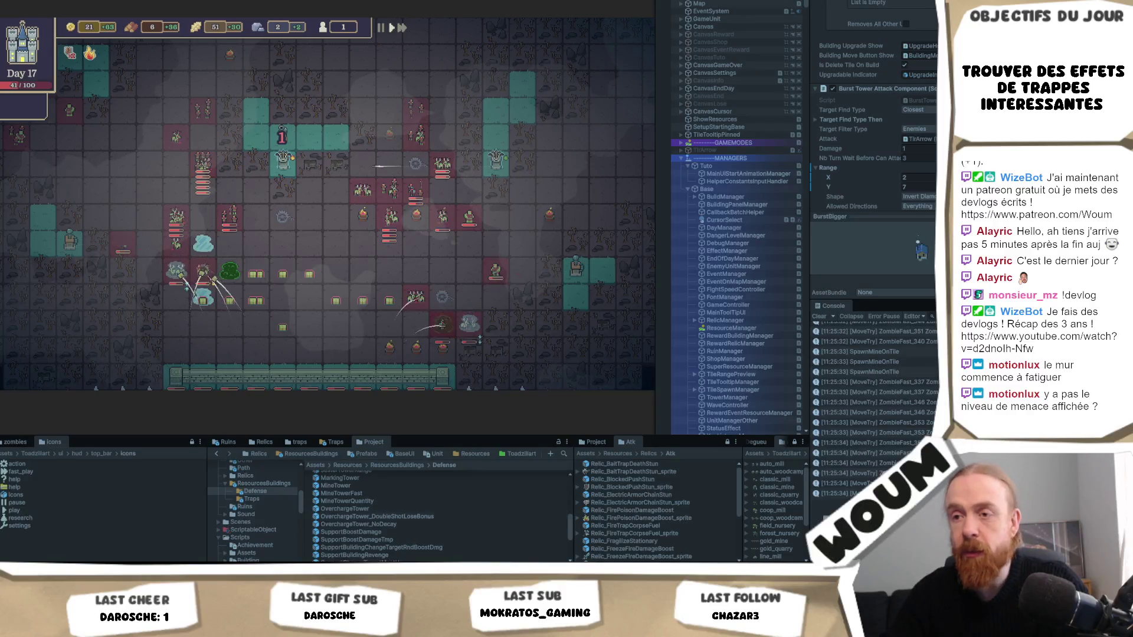
mouse_move(569, 522)
mouse_down()
mouse_move(572, 486)
mouse_move(565, 529)
mouse_up()
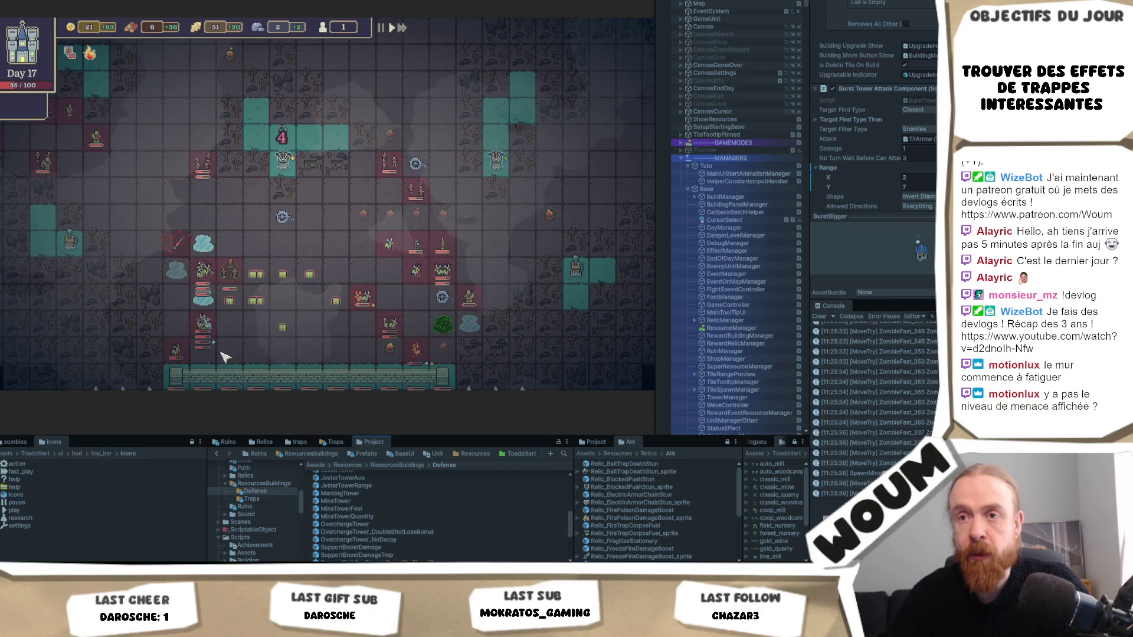
mouse_move(300, 357)
scroll(473, 396, down, 2)
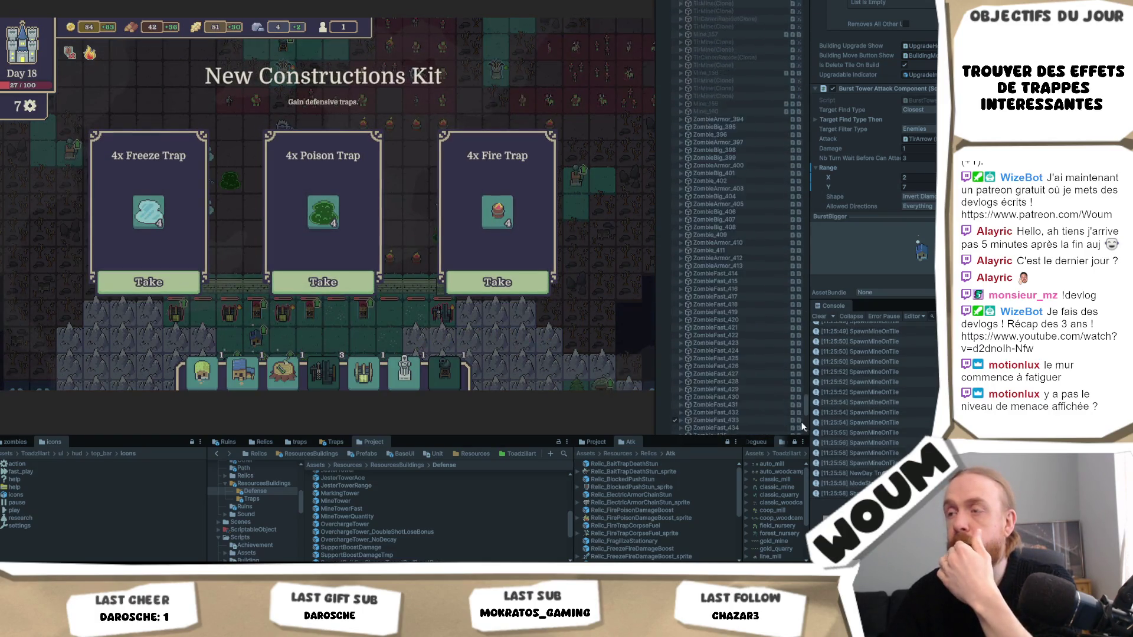
Search the Hierarchy for 'TirCanon', scan the results, then clear the search
scroll(799, 381, down, 10)
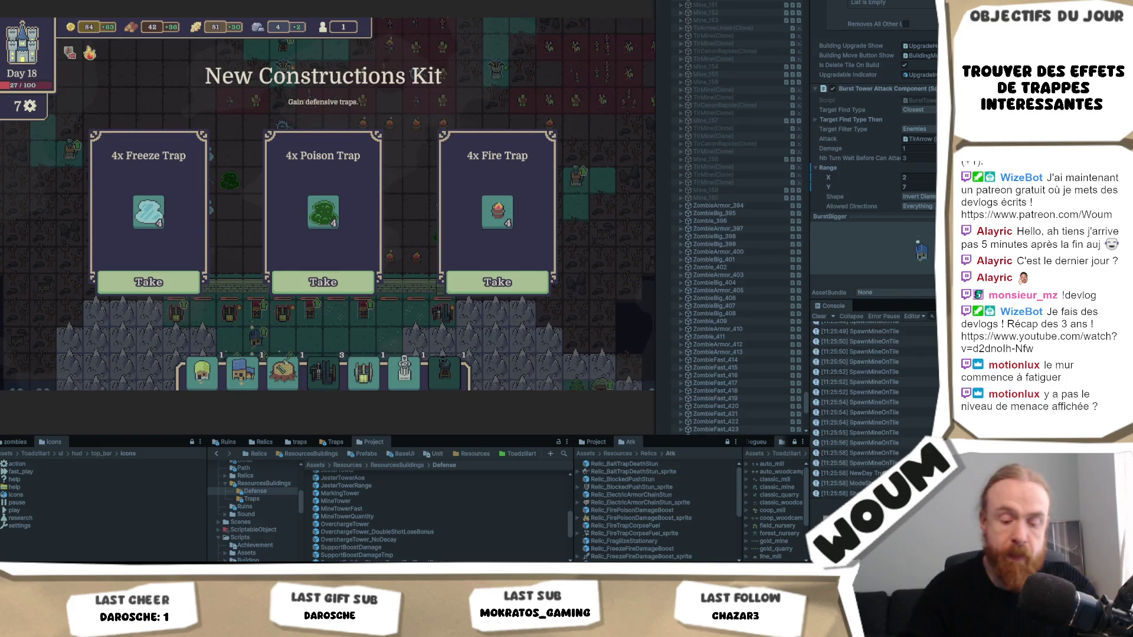
text(TirCanon)
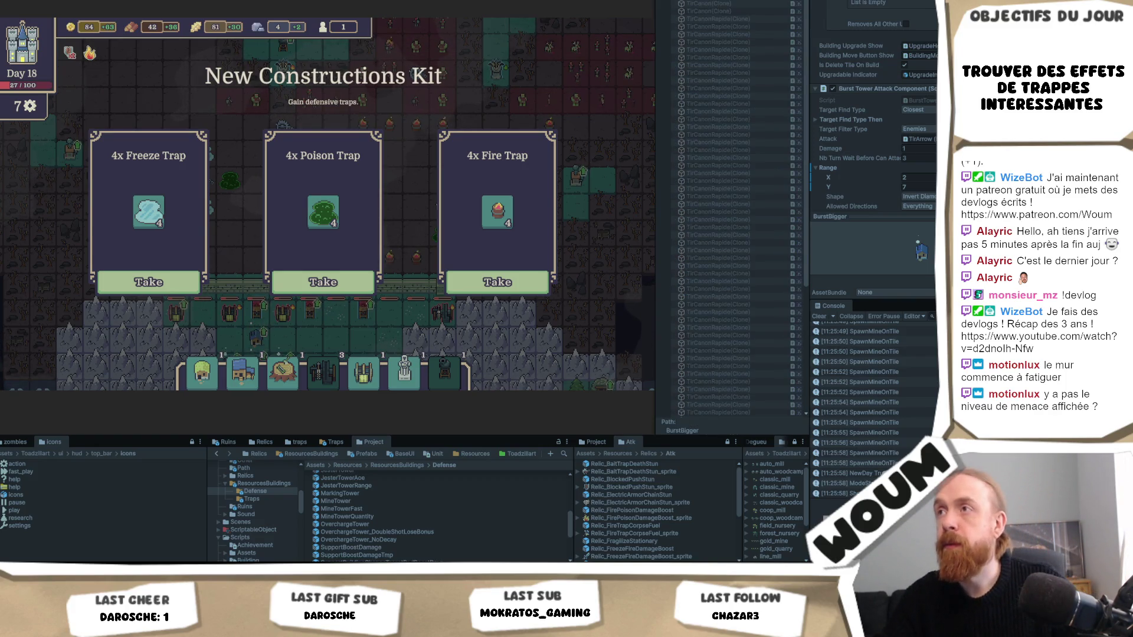
scroll(773, 88, down, 3)
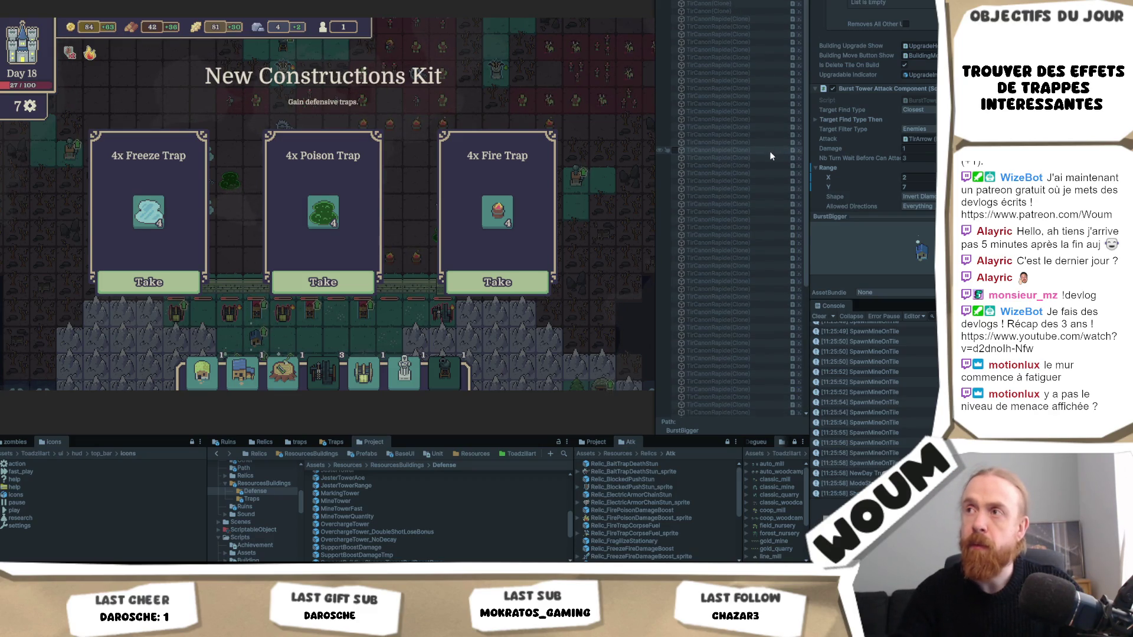
key(Escape)
scroll(324, 532, up, 5)
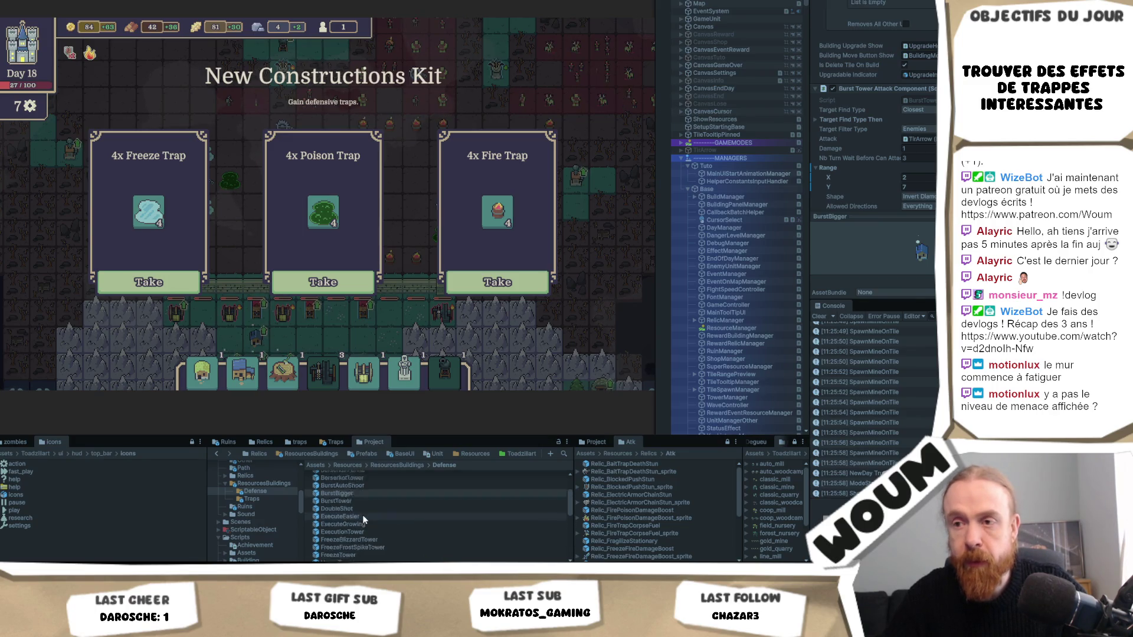
scroll(363, 516, up, 2)
scroll(380, 518, up, 2)
scroll(381, 528, down, 4)
Open the HeavyTower prefab and inspect its AttackComponent's turns waited before attacking
click(374, 535)
scroll(841, 174, down, 10)
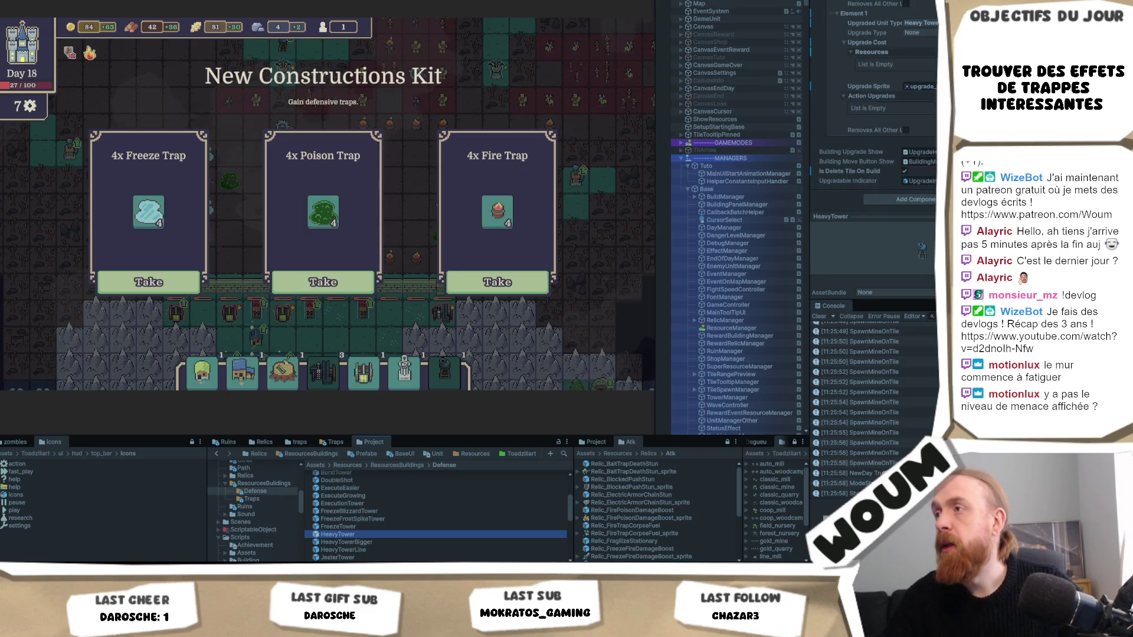
double_click(364, 534)
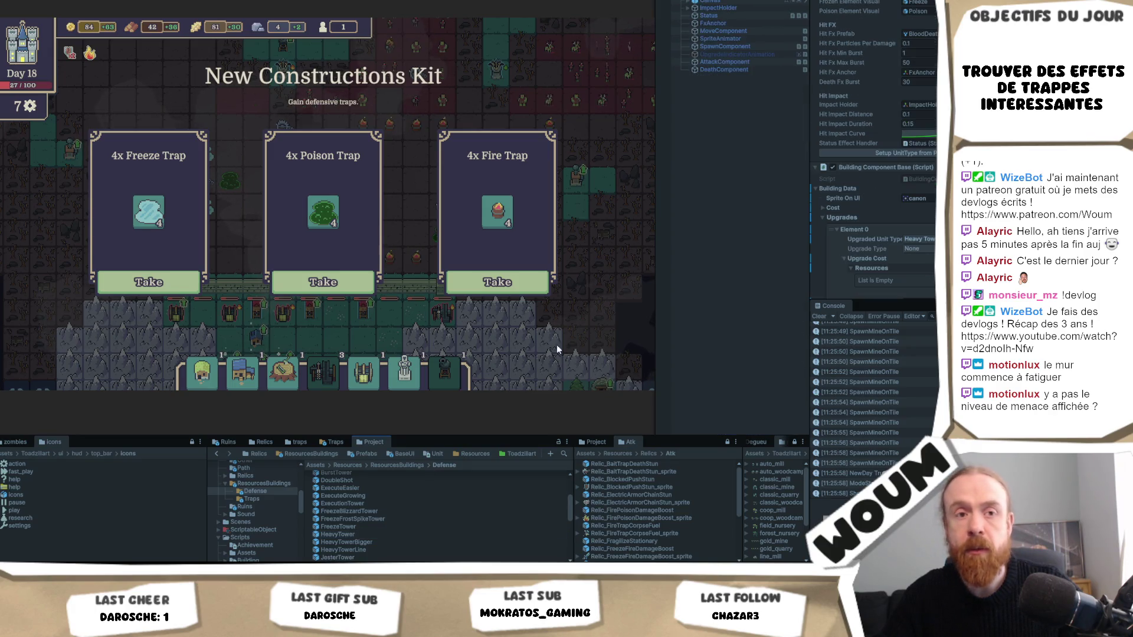
click(752, 62)
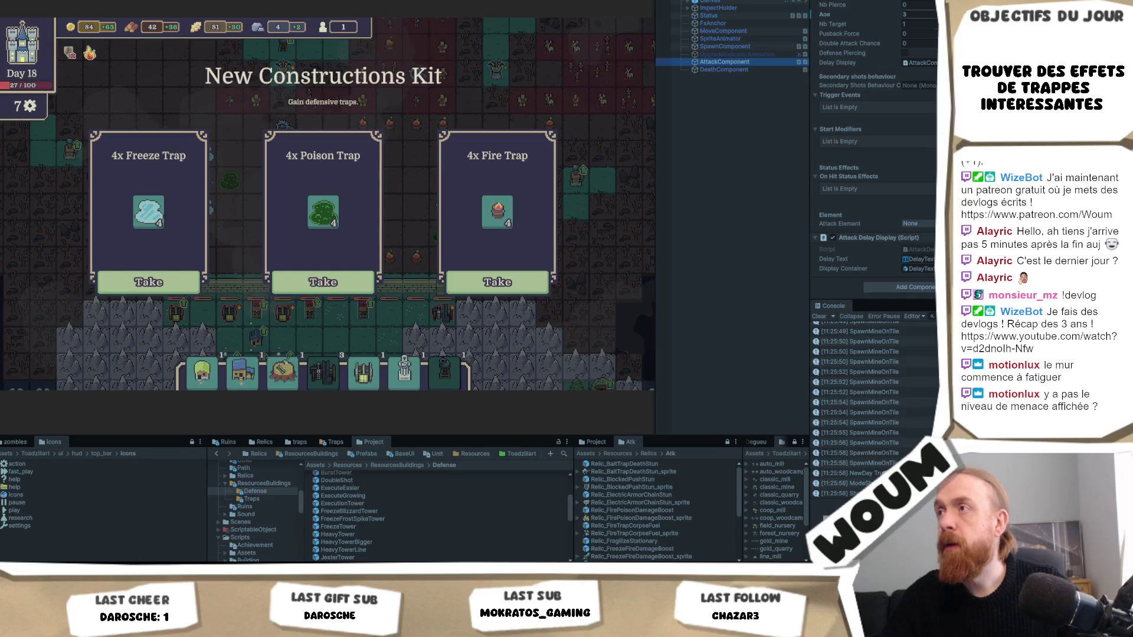
scroll(874, 177, up, 3)
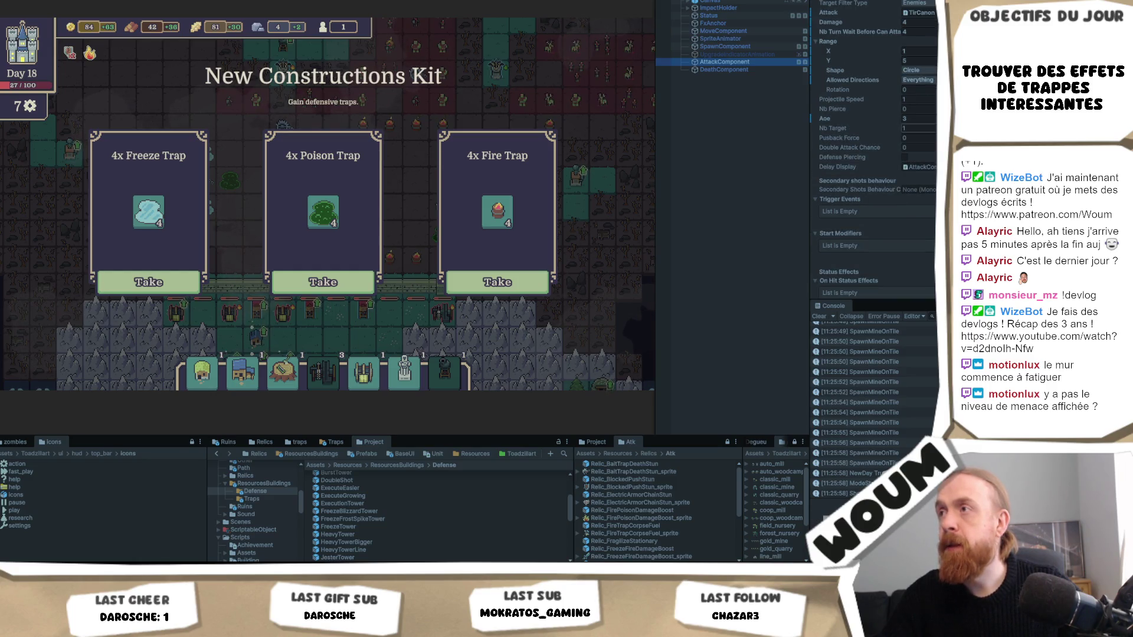
scroll(874, 177, up, 2)
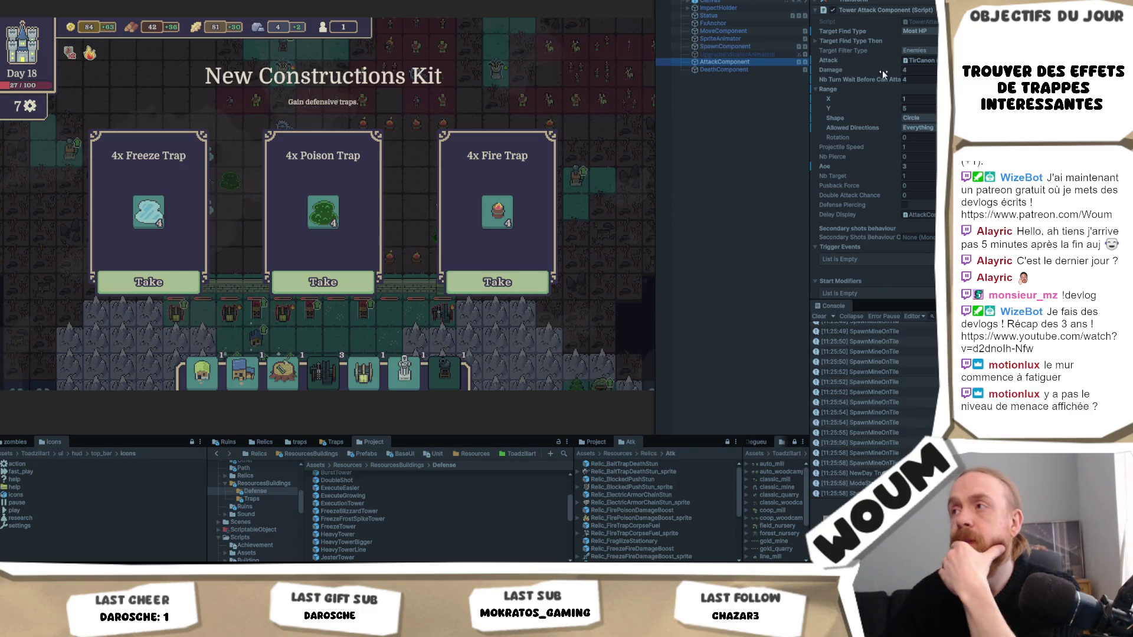
click(918, 80)
text(2)
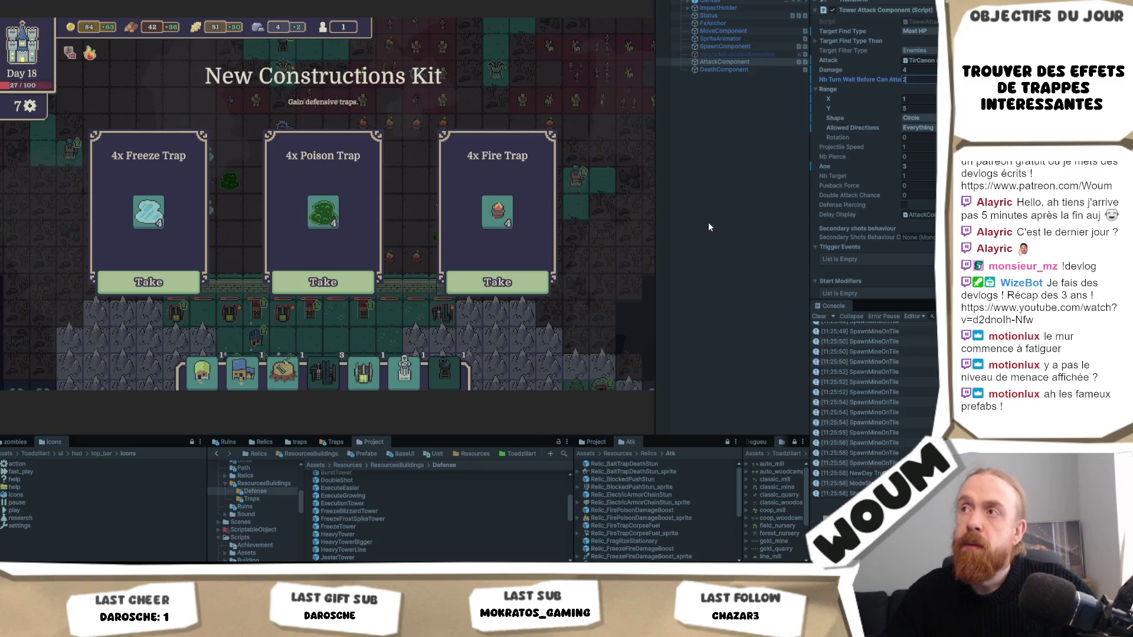
Inspect the HeavyTowerBigger prefab's properties and attack settings
click(413, 542)
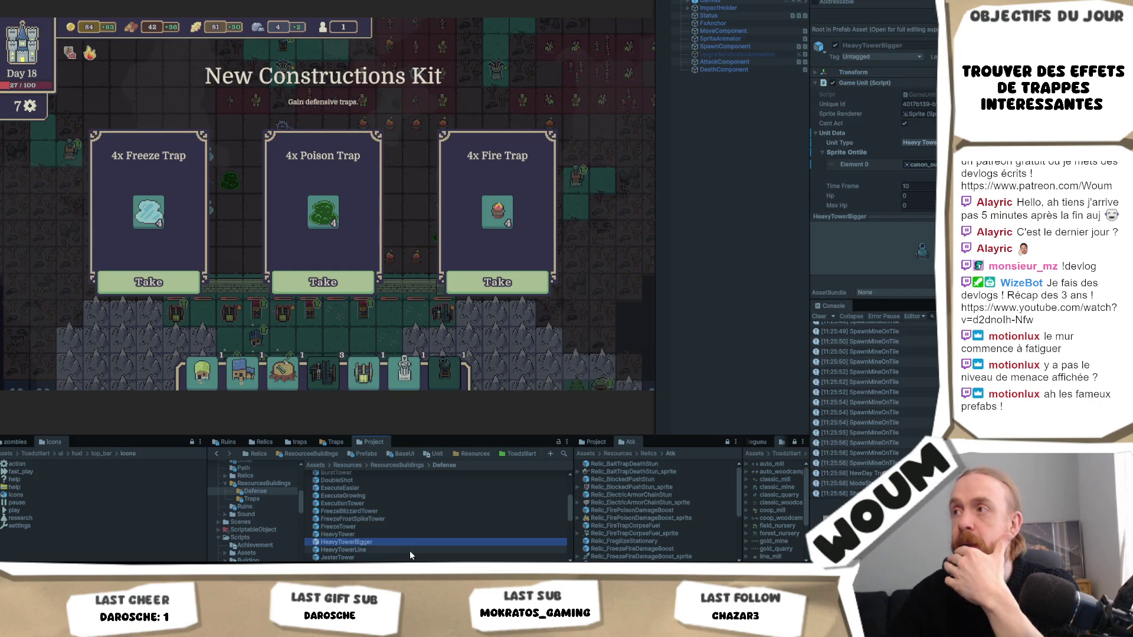
scroll(873, 118, down, 10)
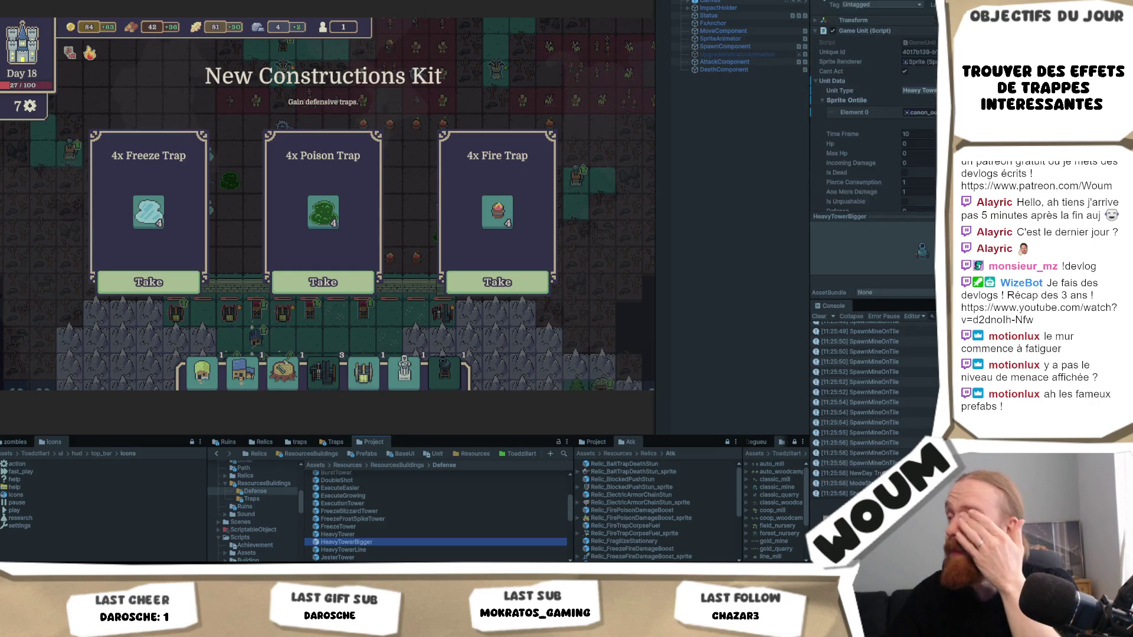
scroll(828, 12, down, 5)
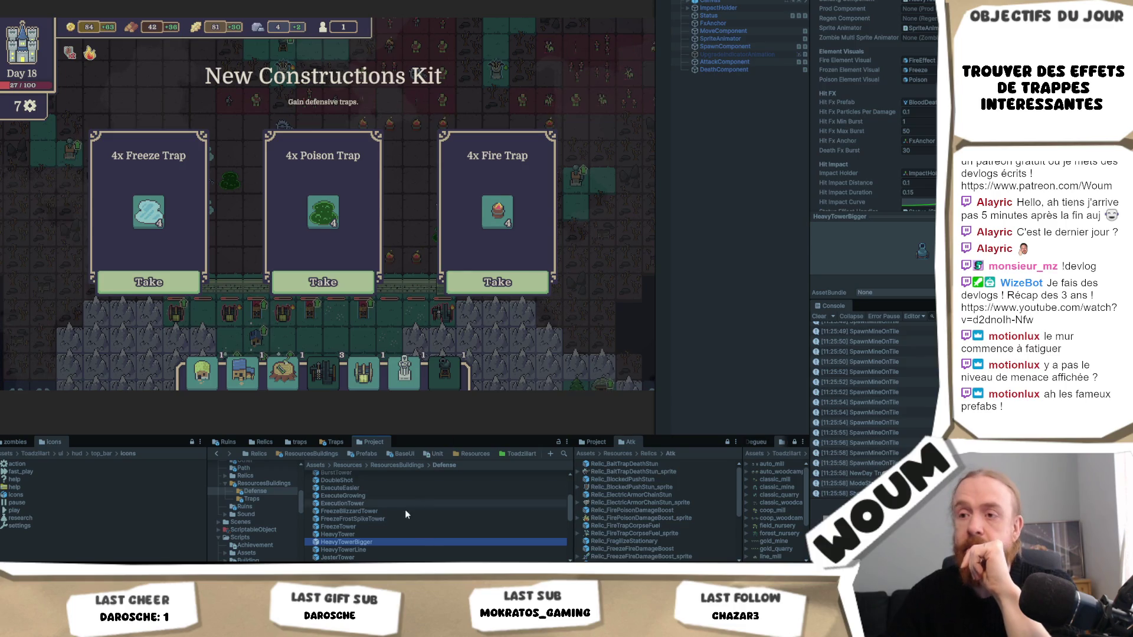
click(731, 61)
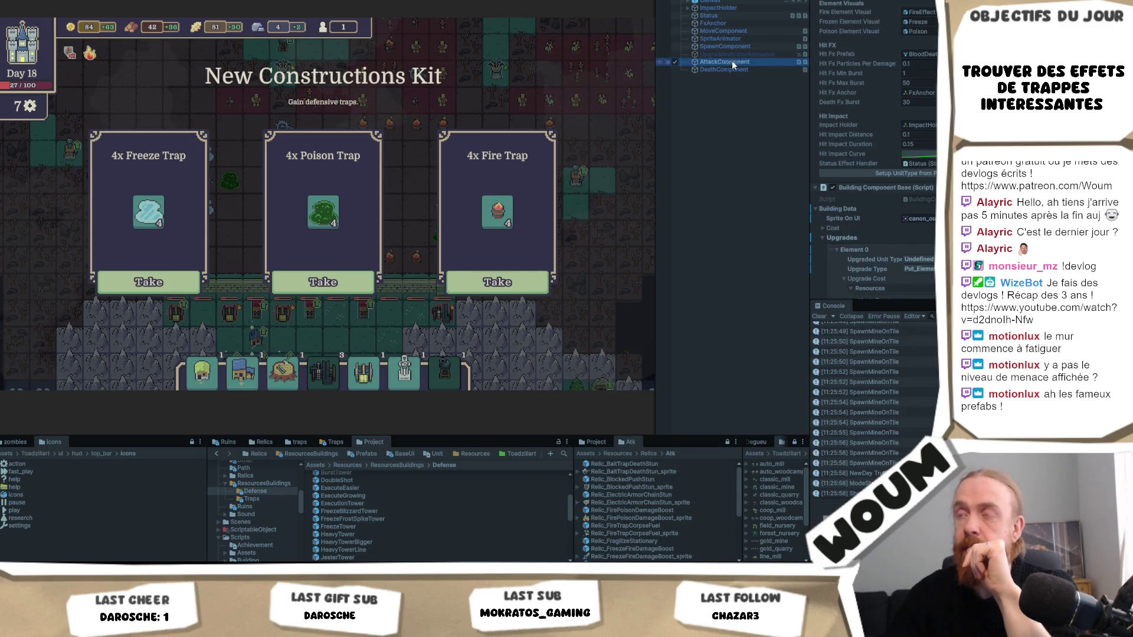
scroll(874, 147, up, 3)
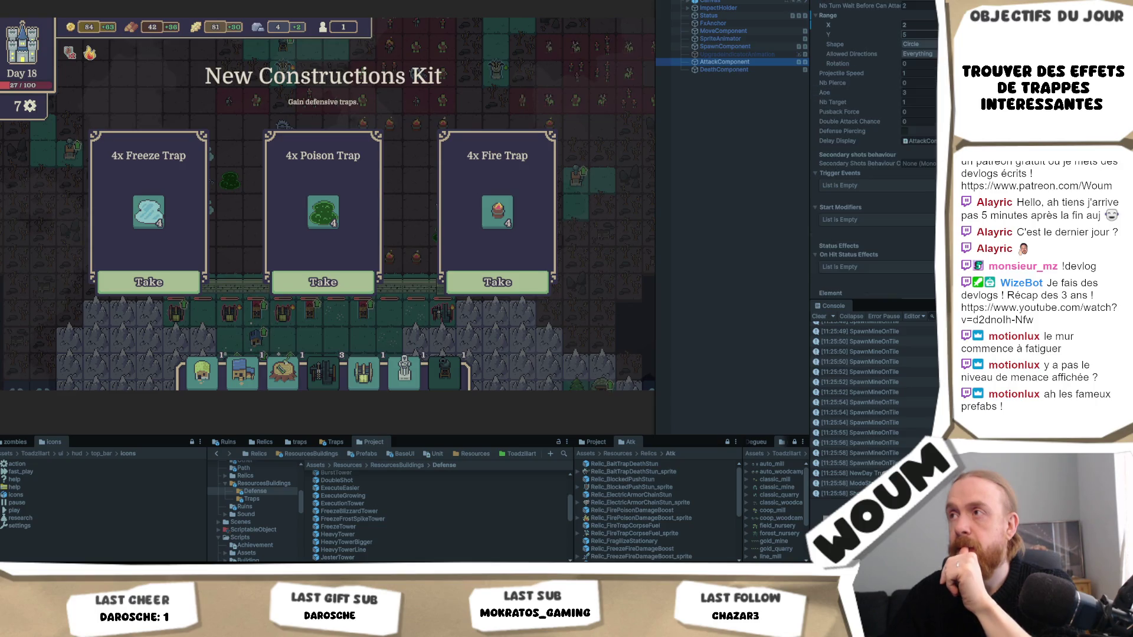
scroll(874, 148, up, 2)
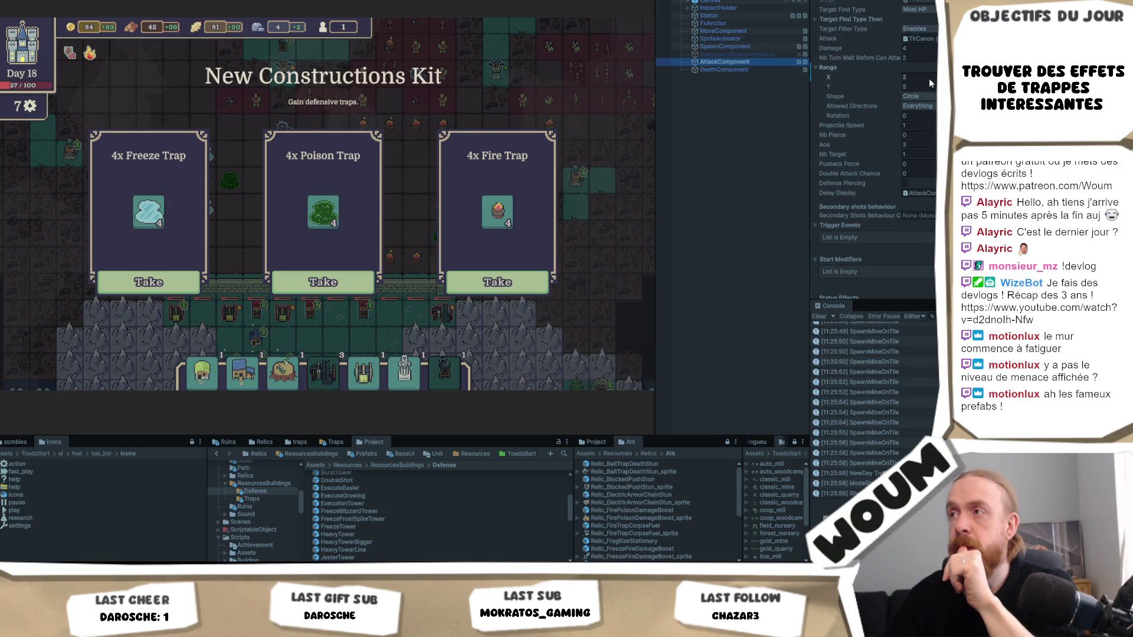
Check HeavyTowerLine's unit data and attack delay, then deselect everything
click(377, 547)
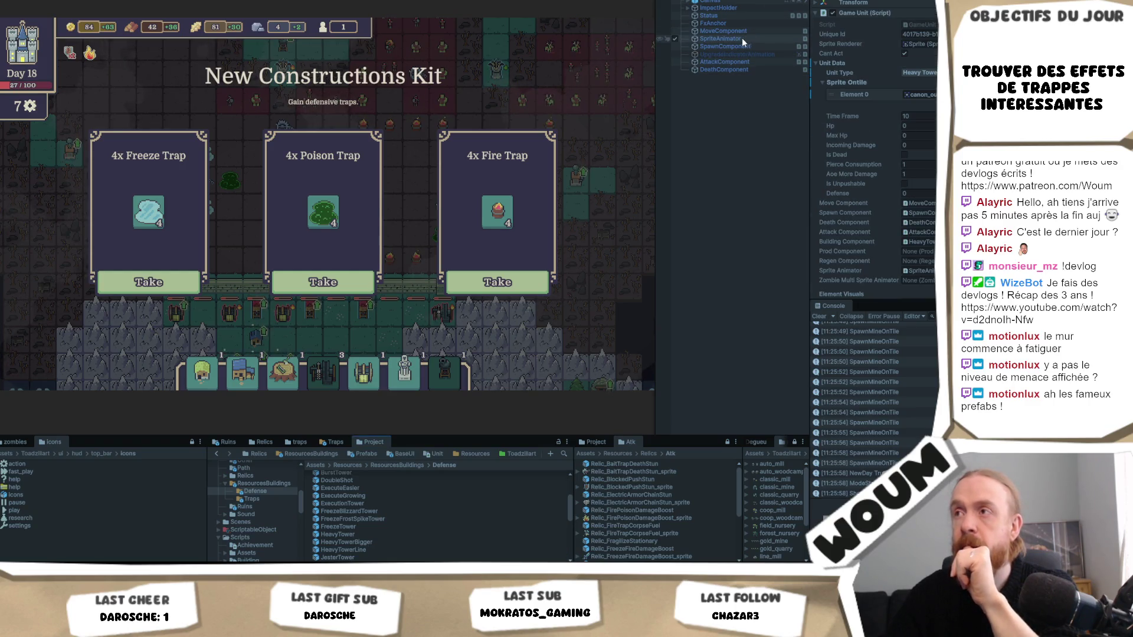
click(727, 62)
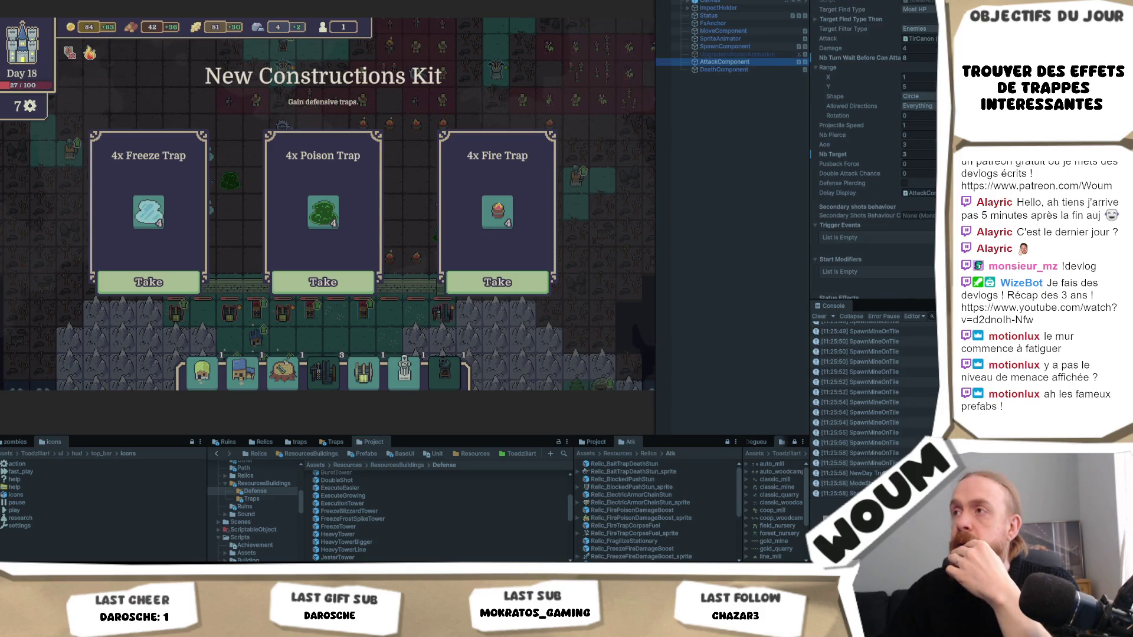
click(935, 55)
text(4)
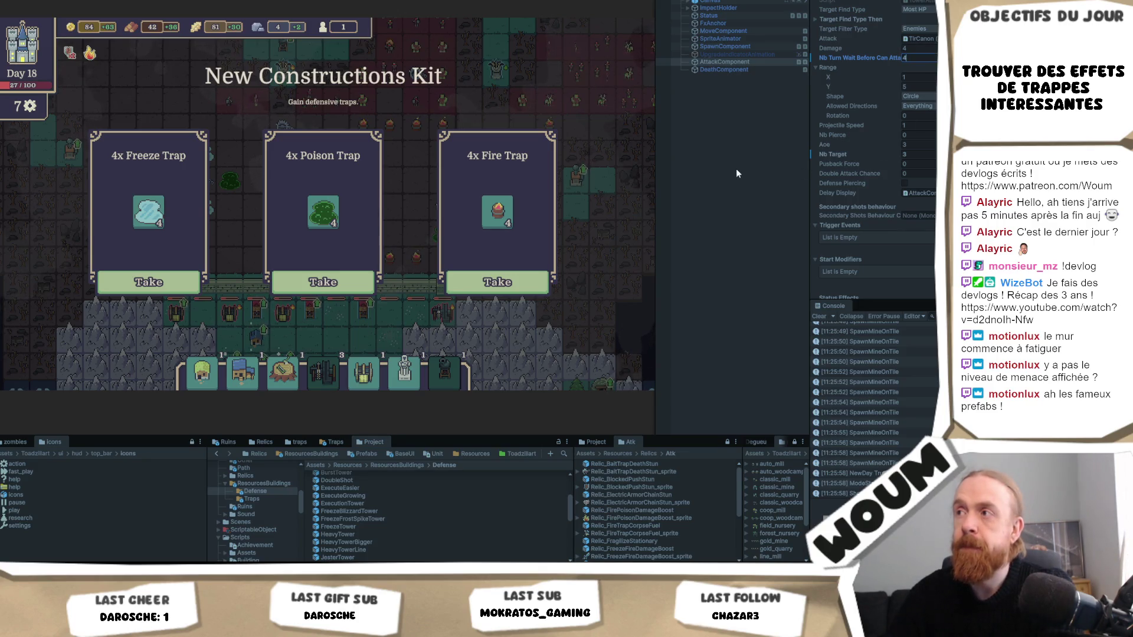
click(727, 139)
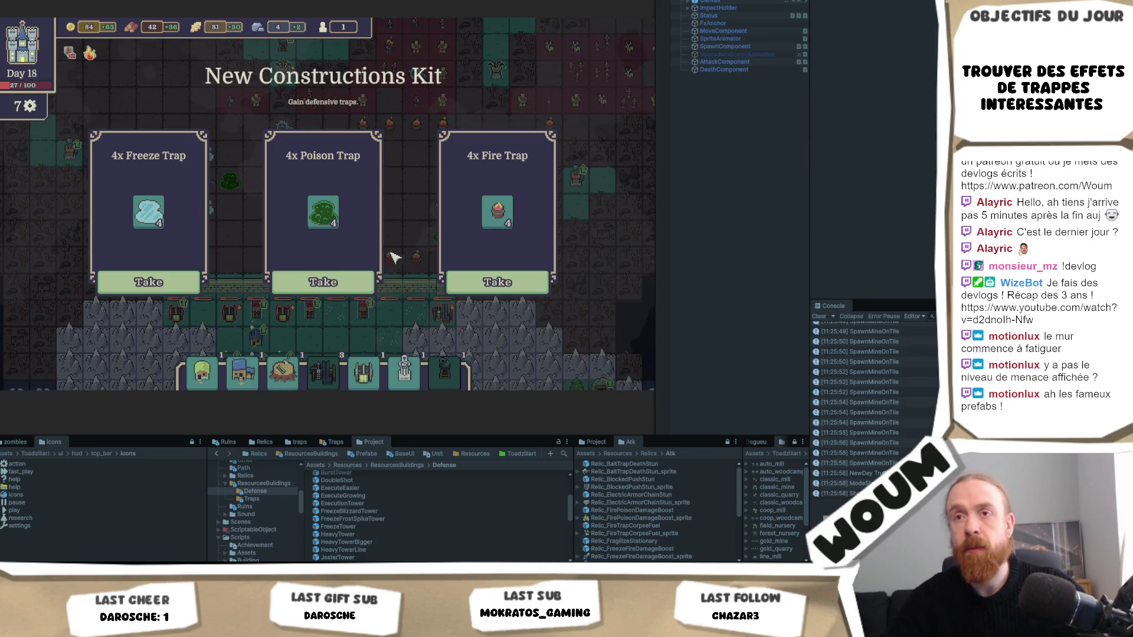
Take the 4x Fire Trap and then the 1x Super Forest Nursery rewards
scroll(395, 259, up, 3)
scroll(429, 258, down, 3)
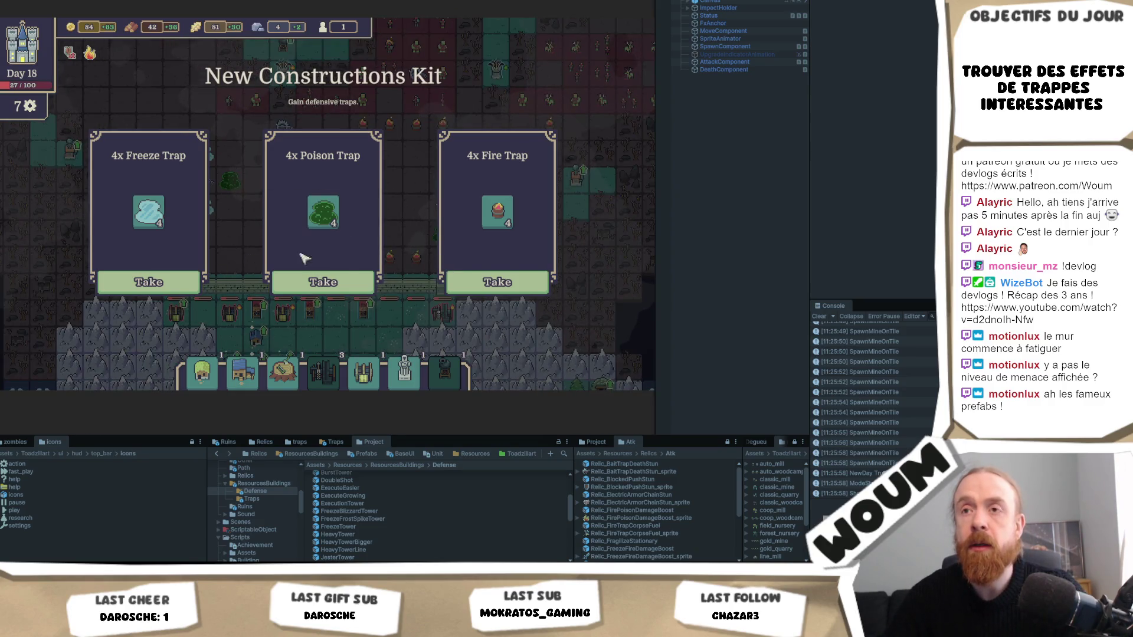
click(487, 280)
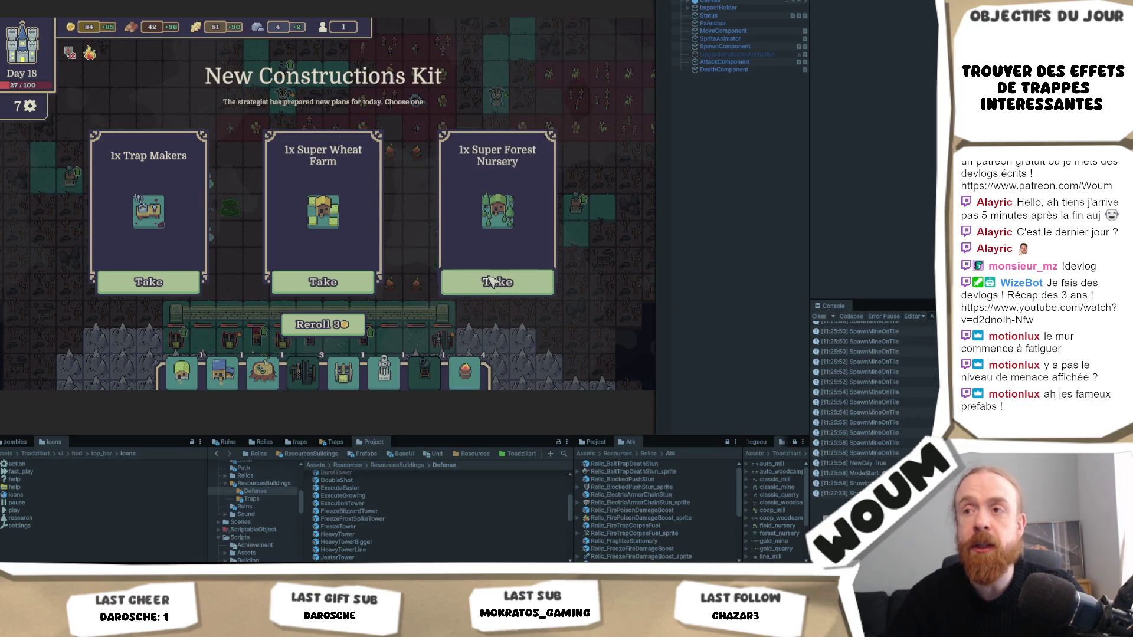
click(512, 290)
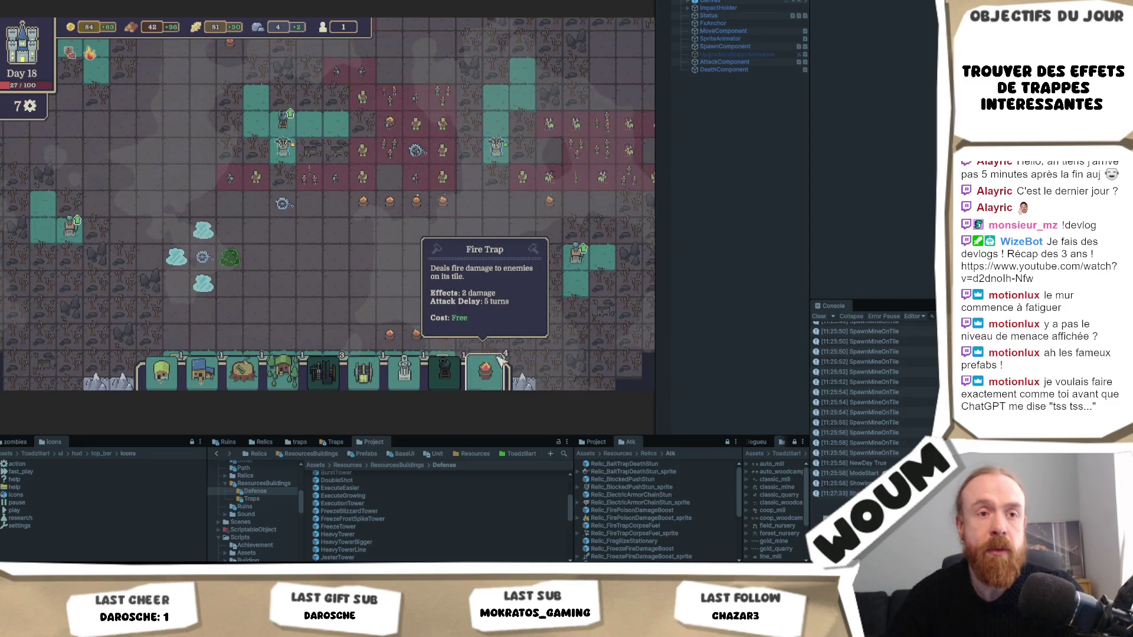
Place two Fire Traps ahead of the wall, moving one down a tile
click(489, 389)
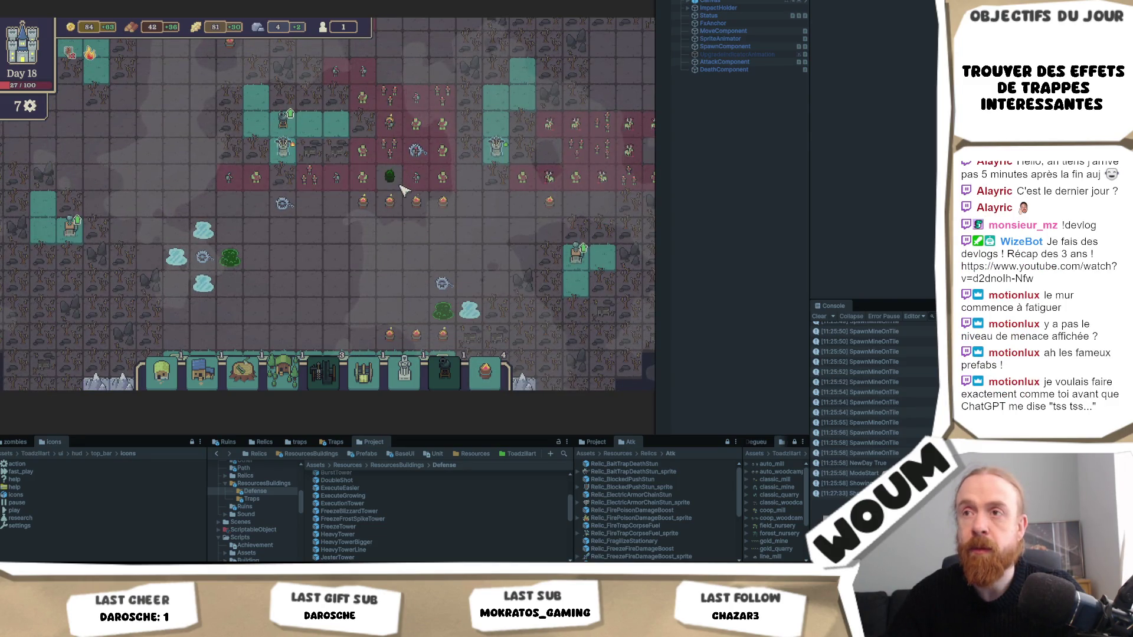
key(a)
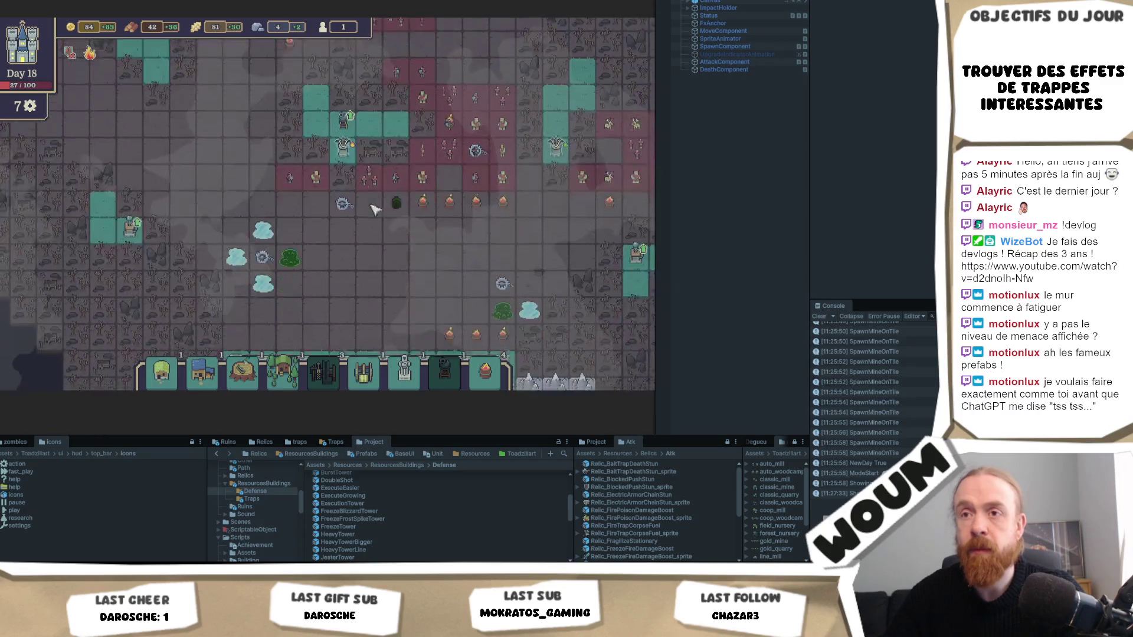
key(s)
click(263, 275)
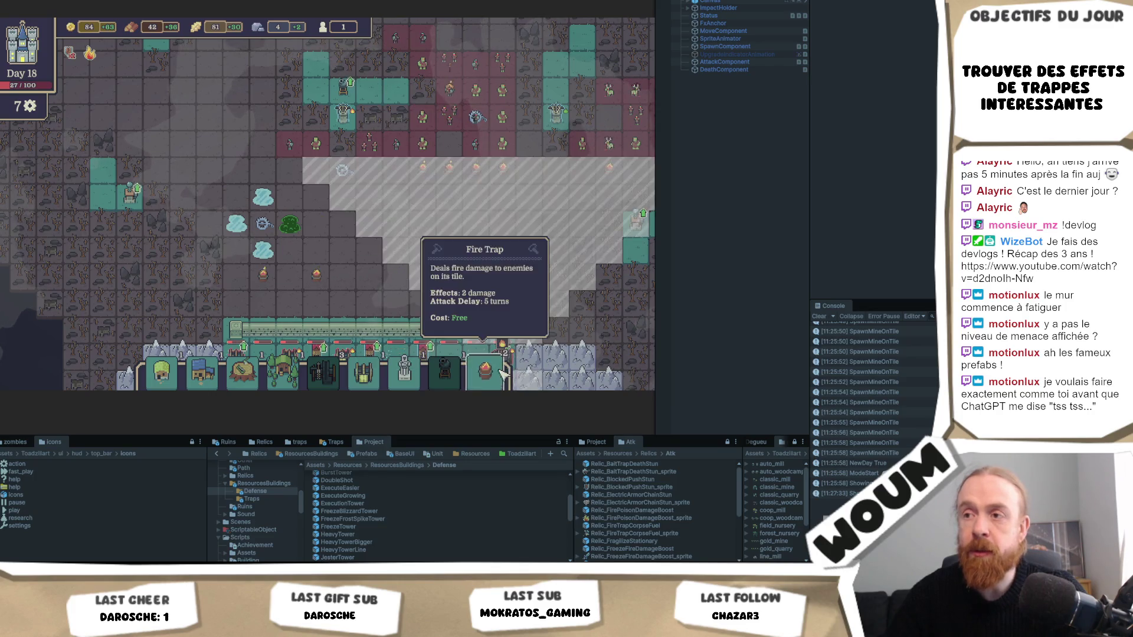
click(343, 275)
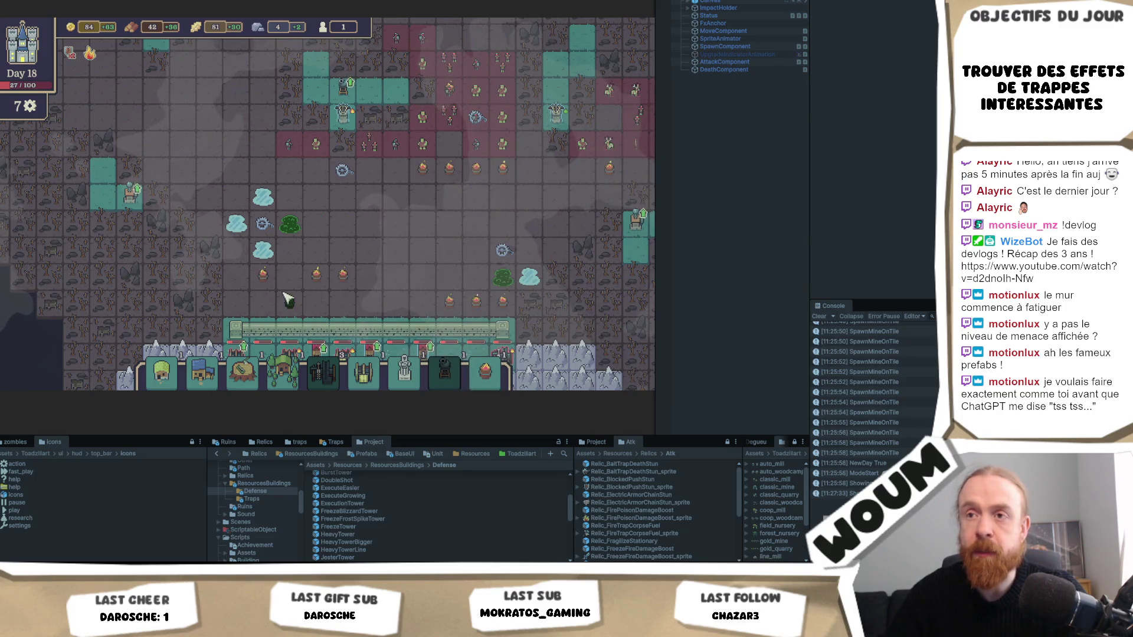
click(263, 294)
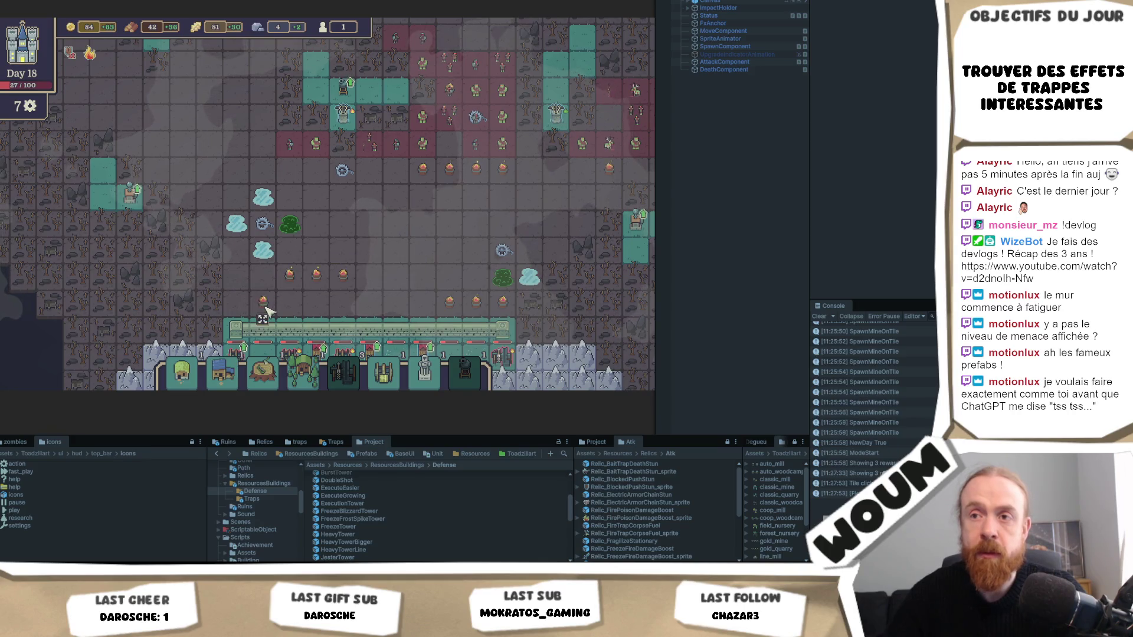
click(316, 296)
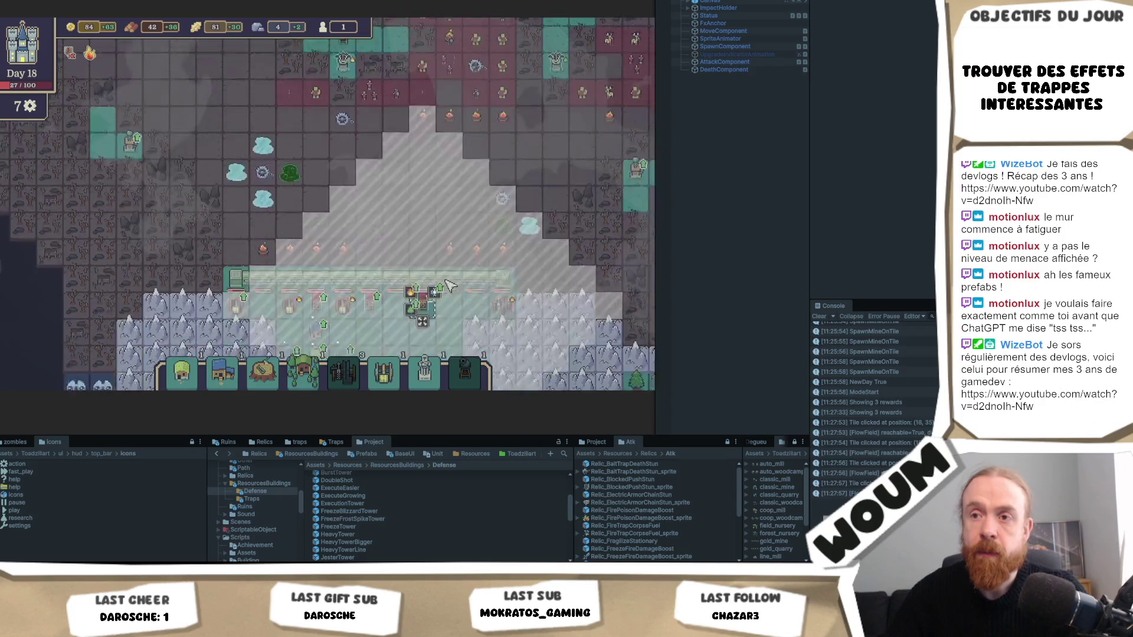
Review the Burst Tower and Mine Tower cards, then scroll to the Pilfered Goods Wagon
scroll(348, 311, down, 3)
mouse_move(446, 384)
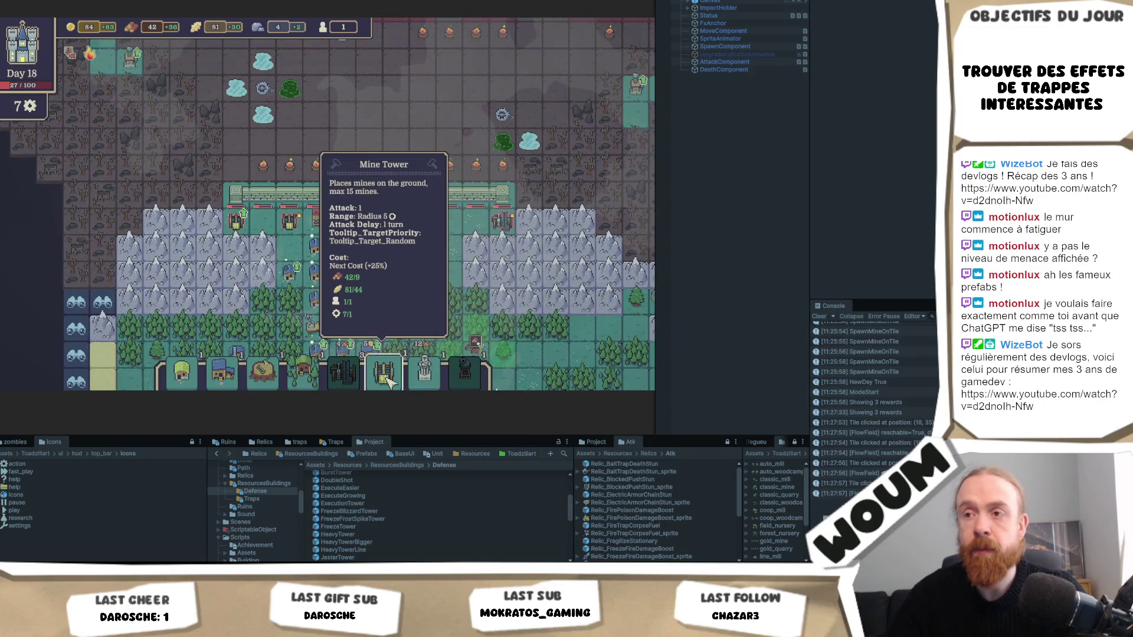
scroll(352, 380, down, 1)
scroll(349, 381, down, 2)
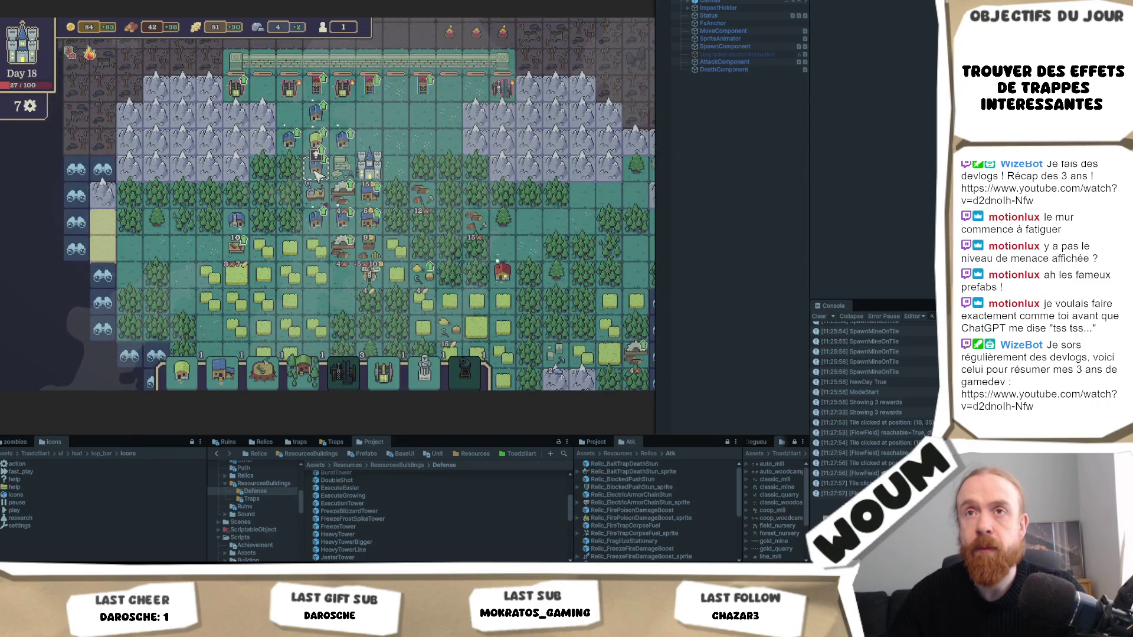
mouse_move(358, 383)
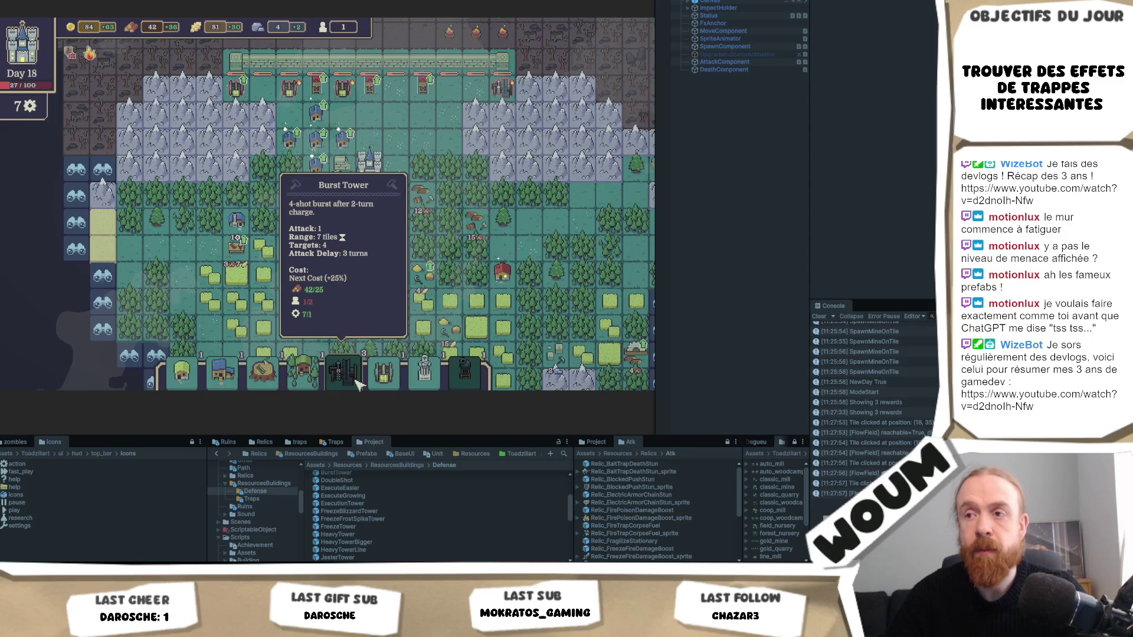
scroll(378, 384, up, 3)
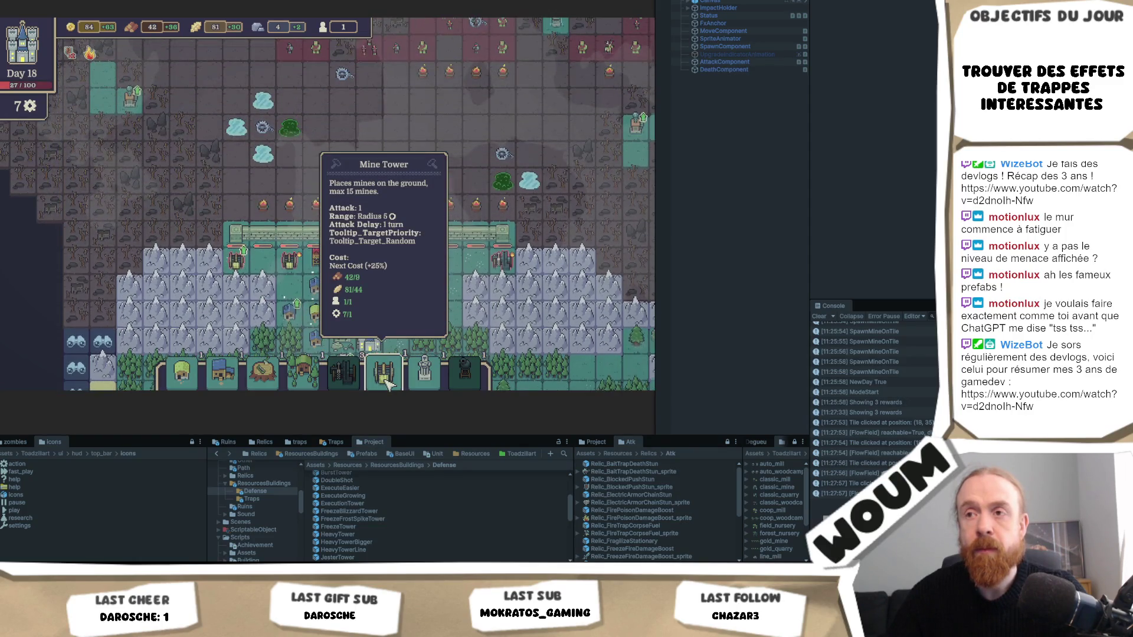
scroll(230, 218, down, 6)
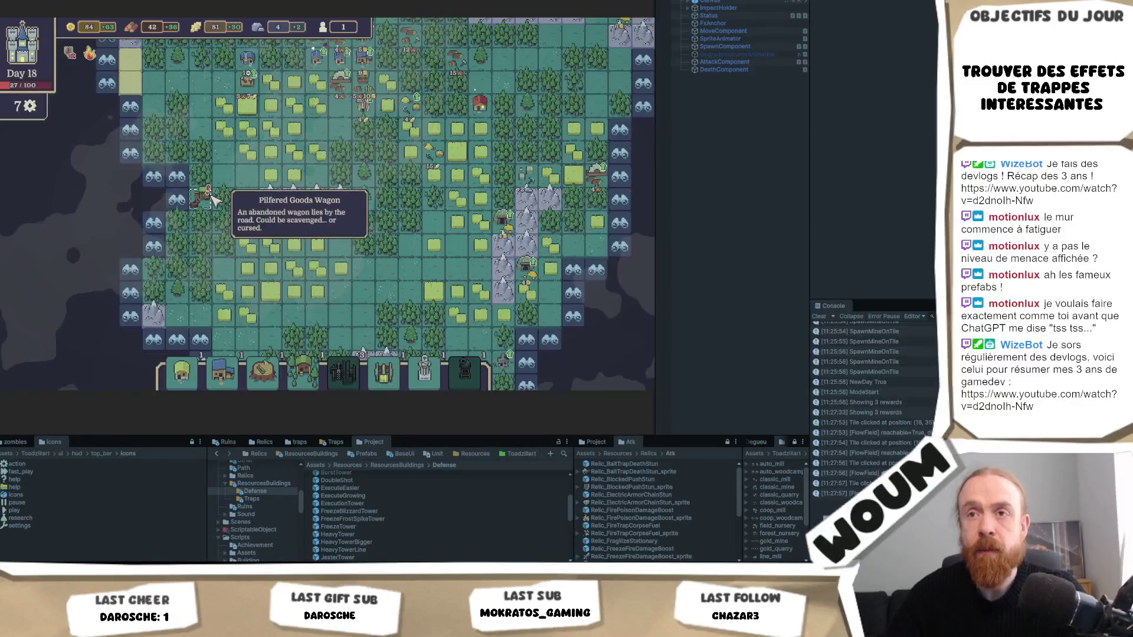
Loot the Pilfered Goods Wagon carefully for 30 gold and 3 stone, then pan the map
click(214, 200)
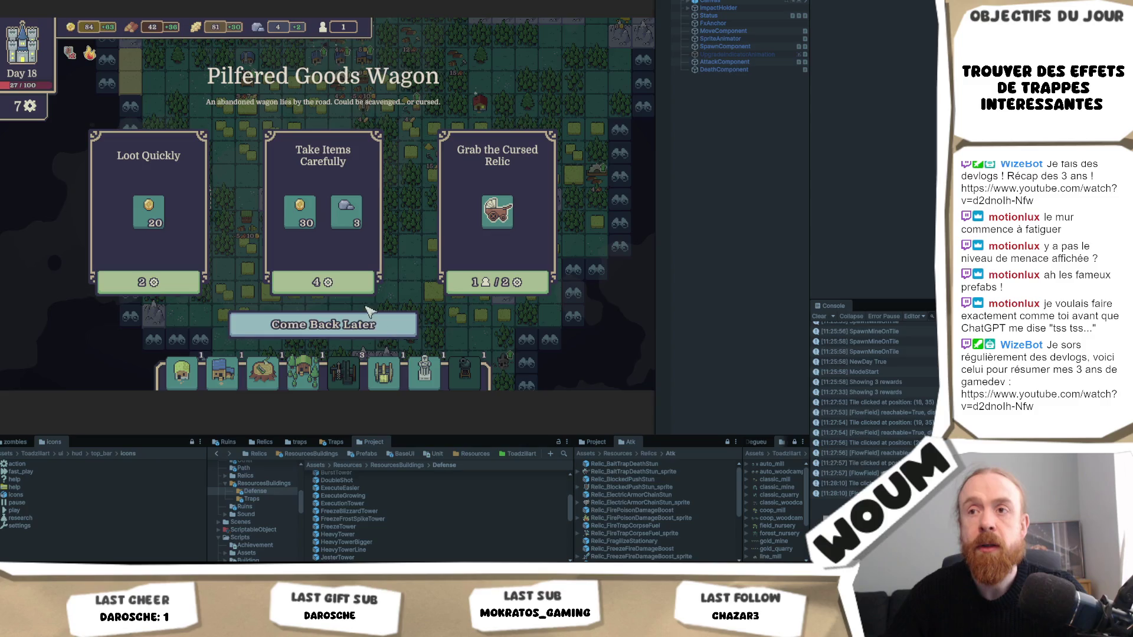
click(360, 283)
scroll(414, 260, up, 5)
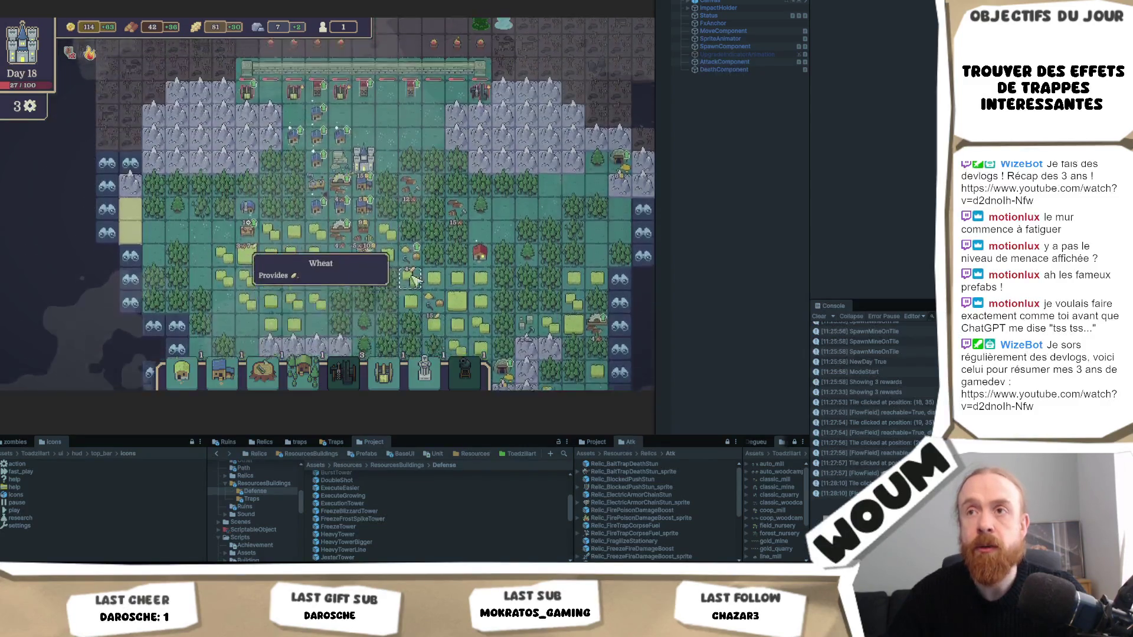
mouse_move(323, 247)
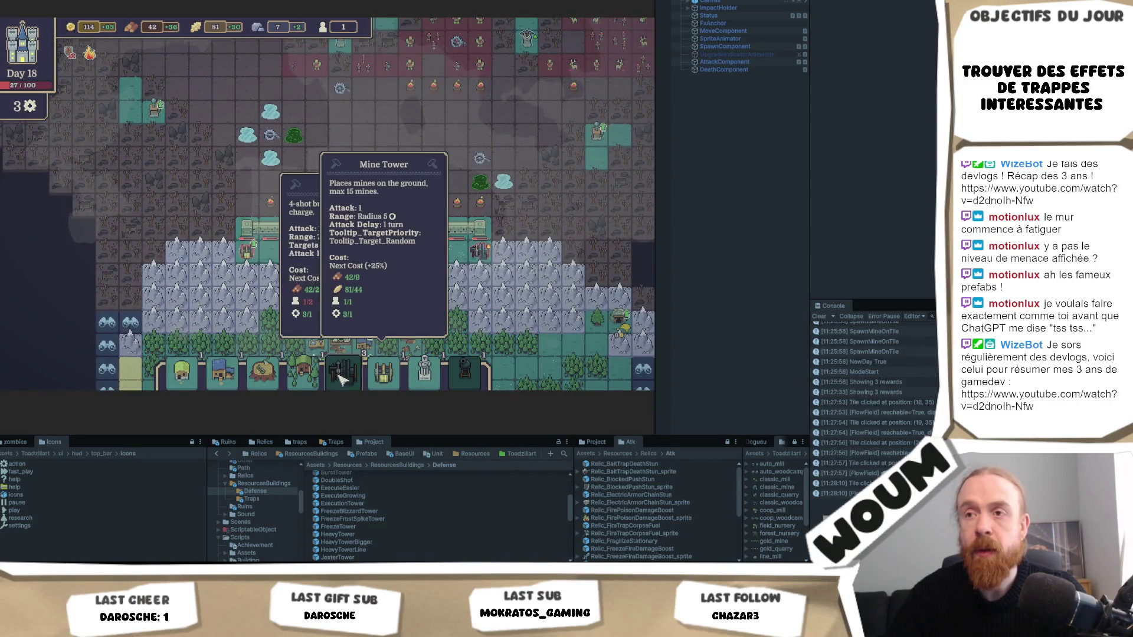
key(d)
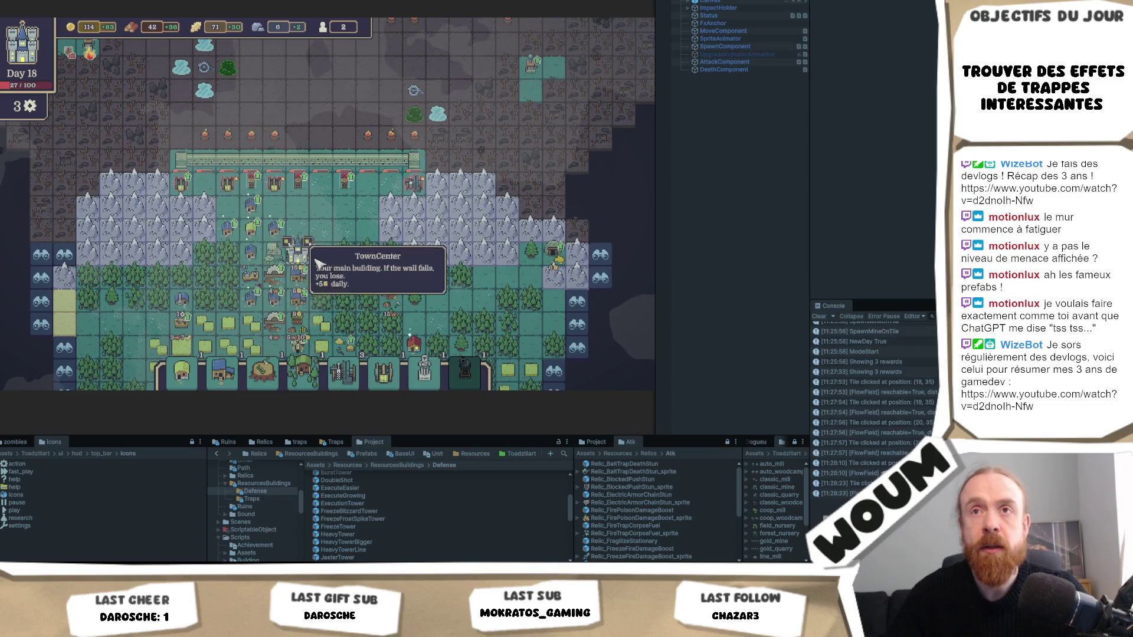
Buy the Bigger House upgrade
click(253, 246)
key(w)
key(a)
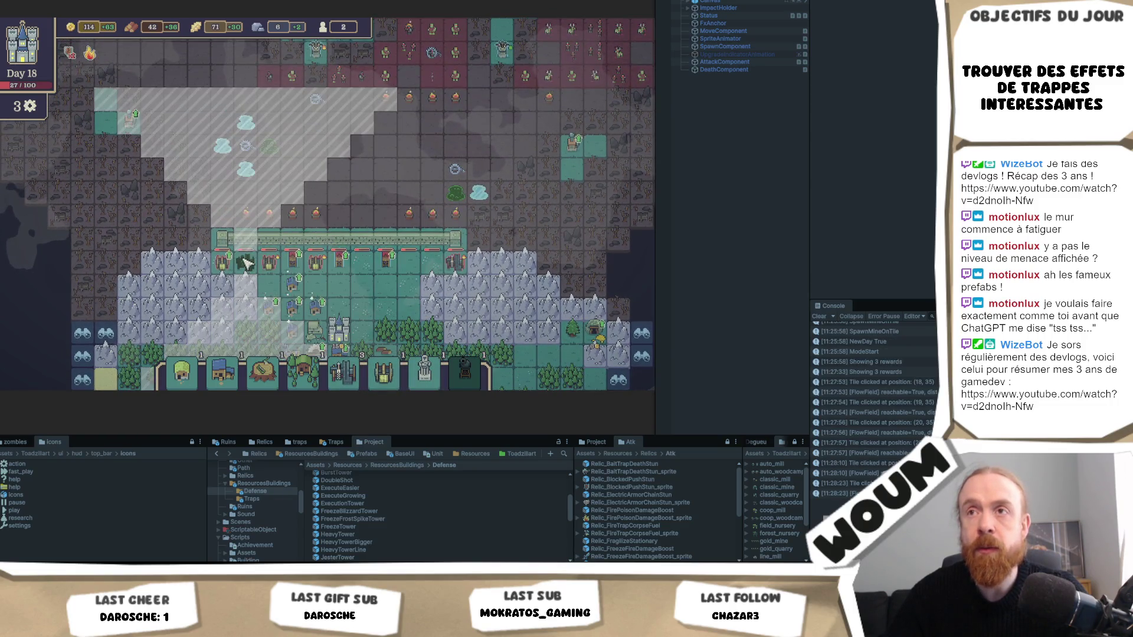
Place a Burst Tower, a Frozen Element and a Fire Element beside the wall's west end
click(246, 262)
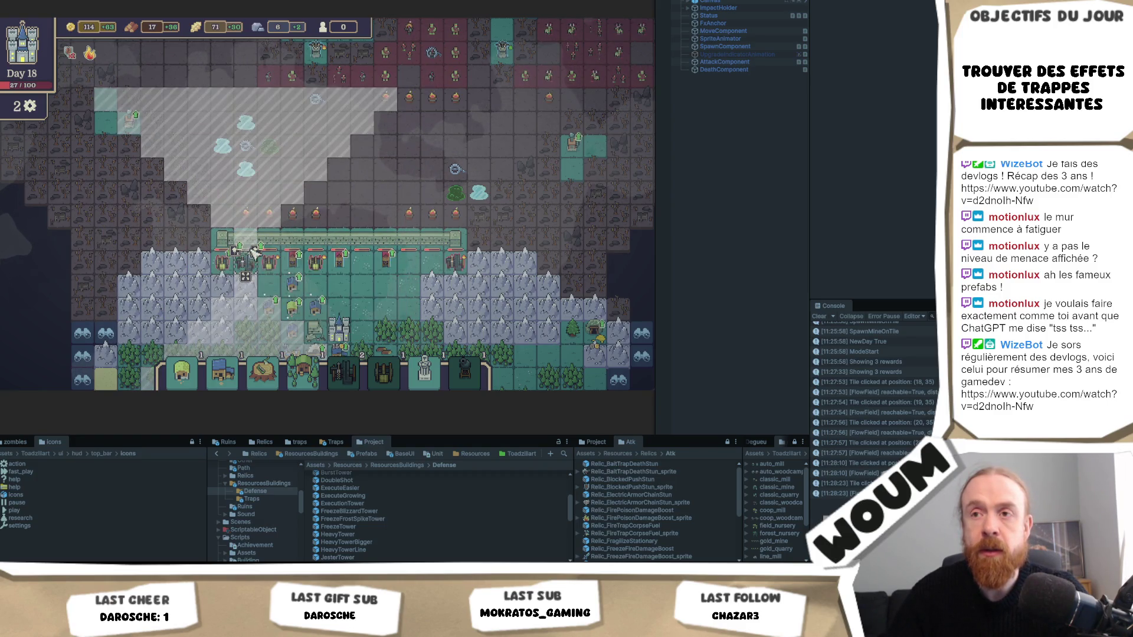
click(266, 257)
click(241, 252)
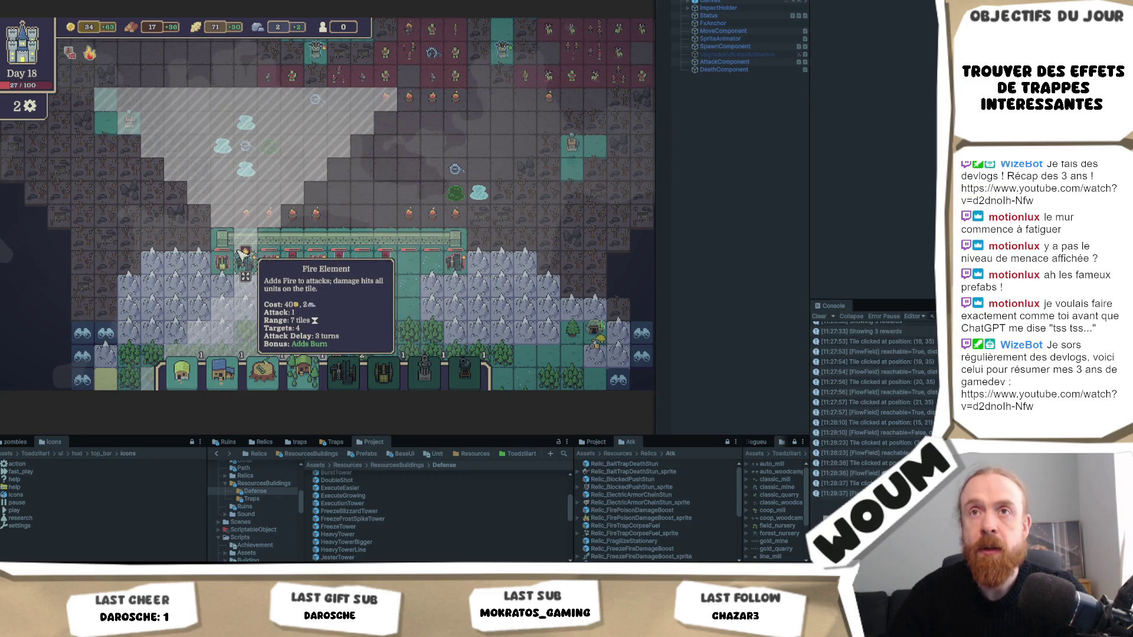
key(s)
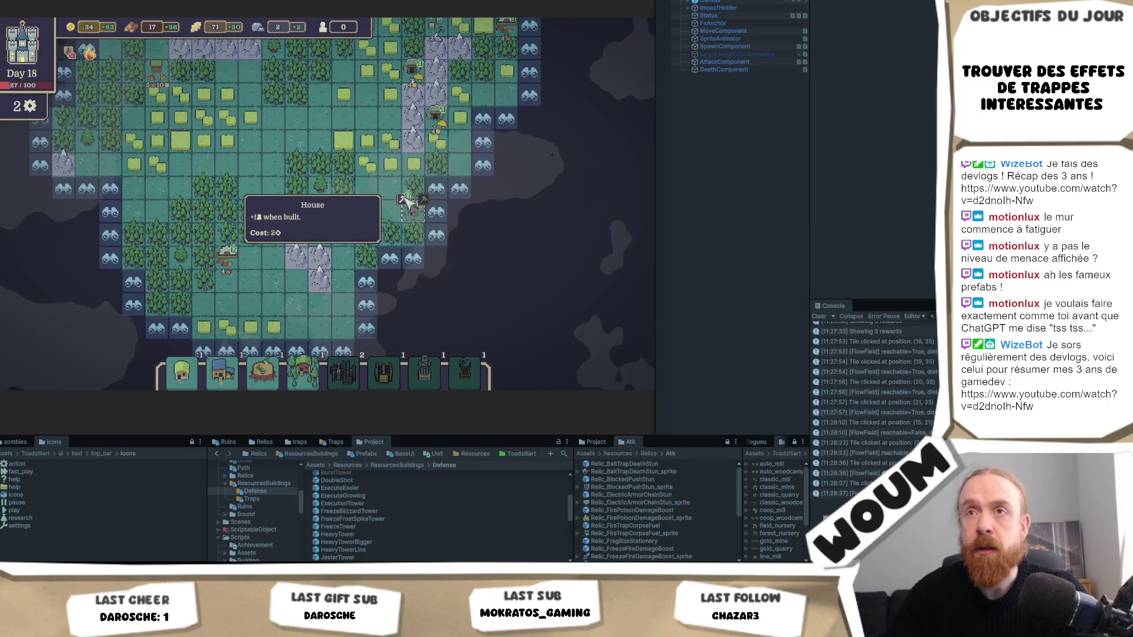
Survey the wall and southern fields, then end day 18 to launch the zombie wave
key(w)
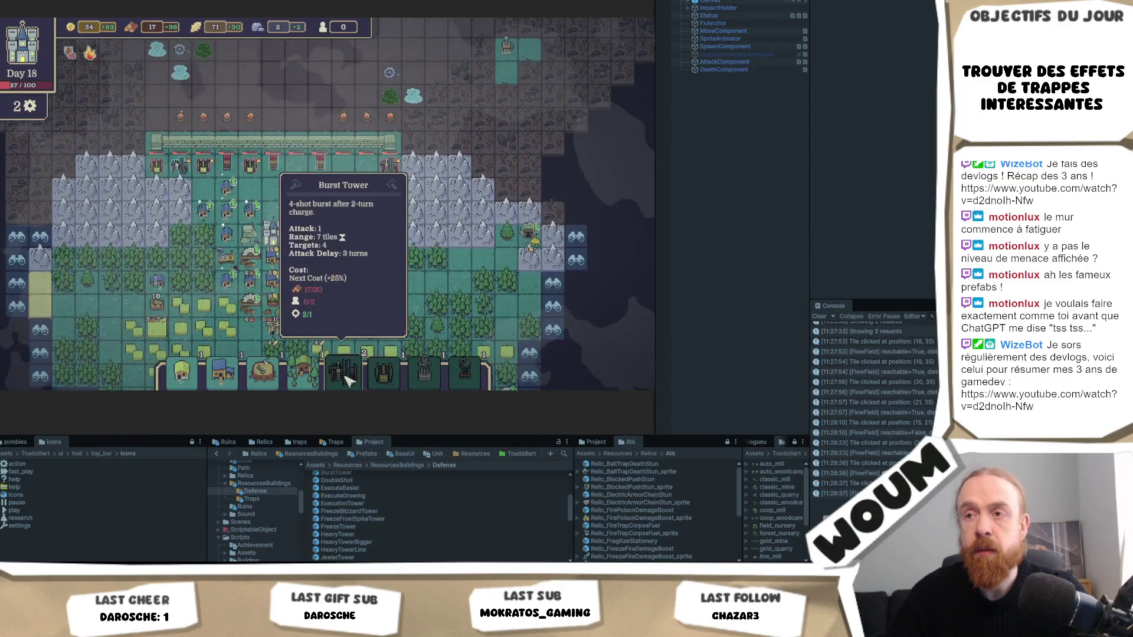
key(s)
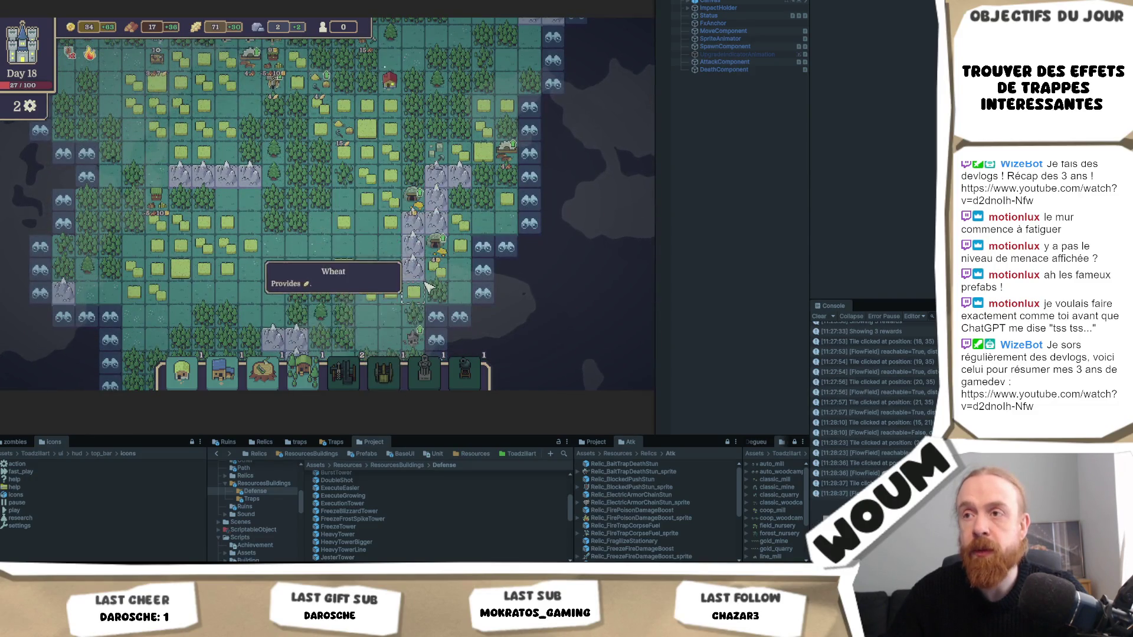
key(w)
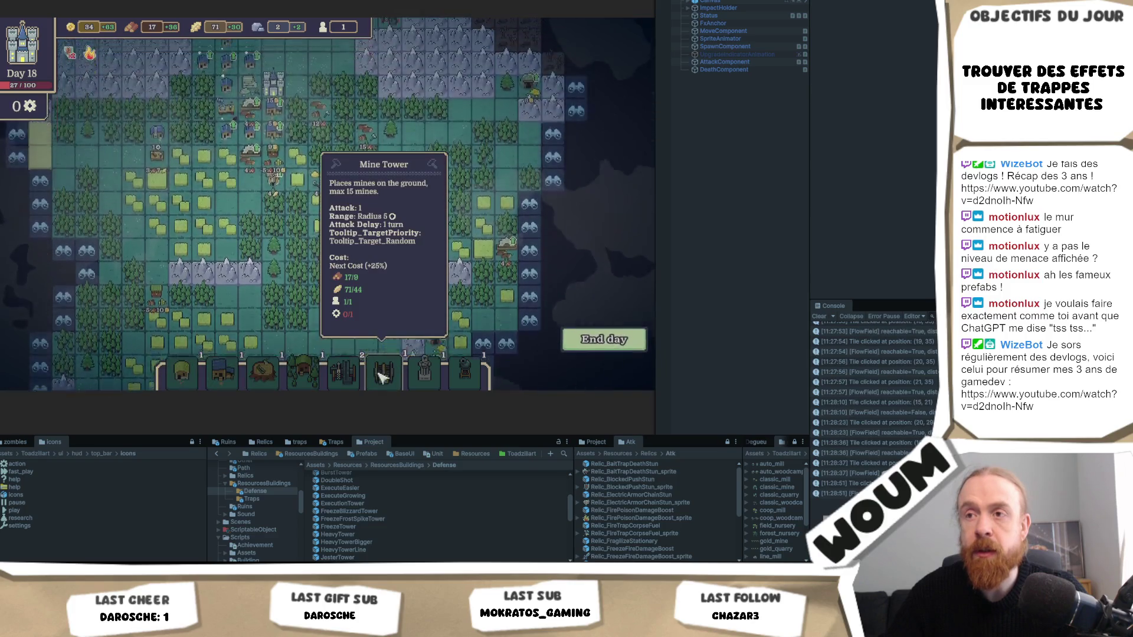
key(w)
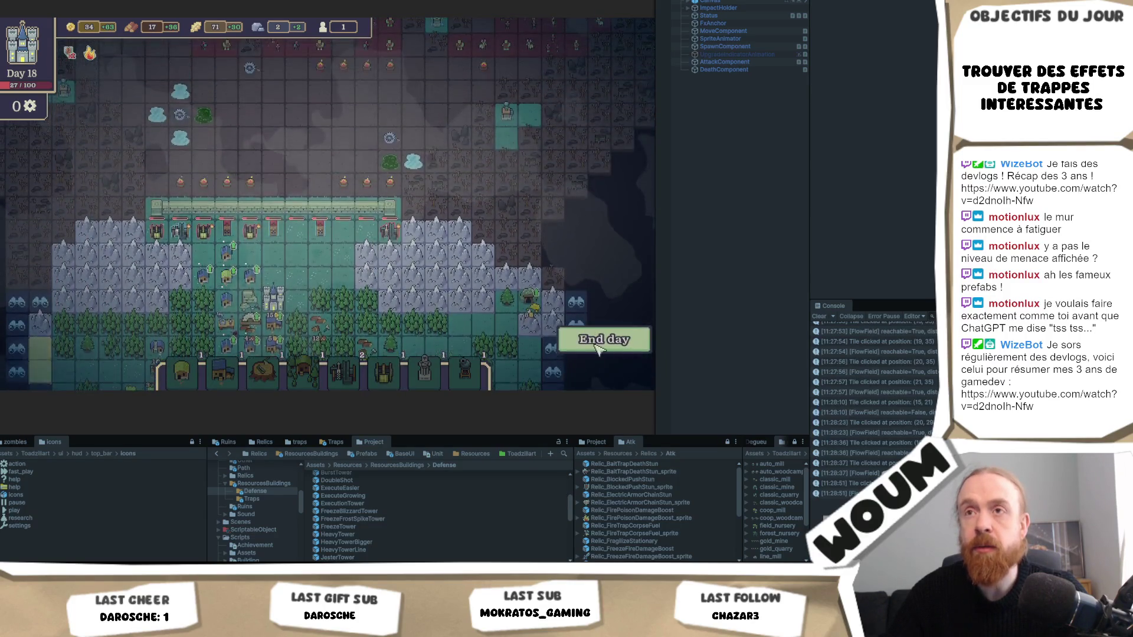
key(w)
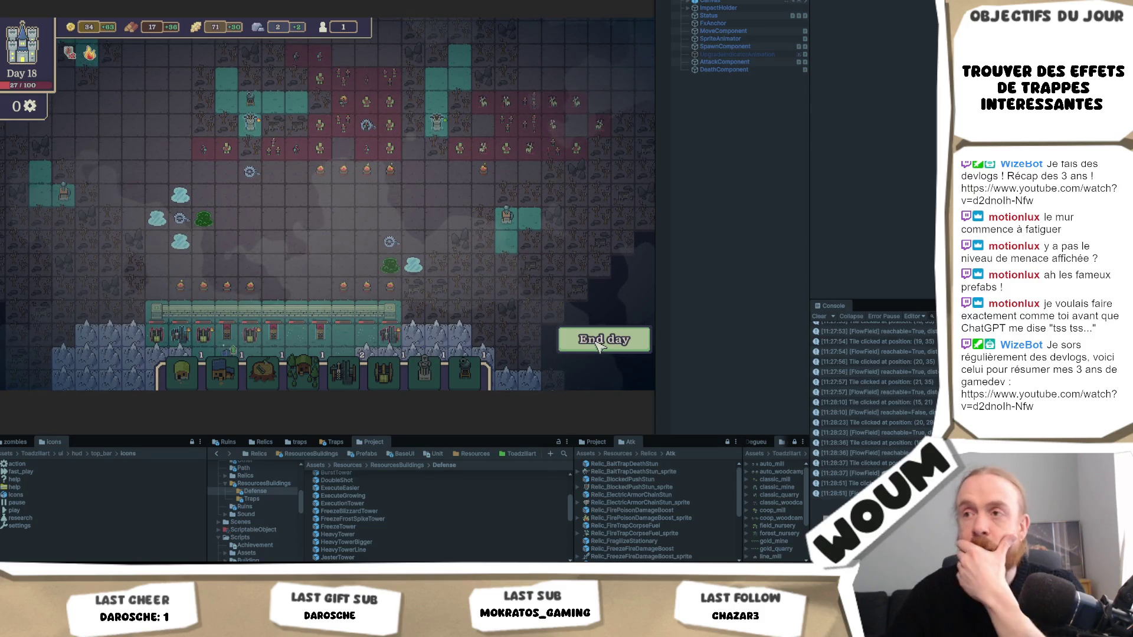
click(593, 347)
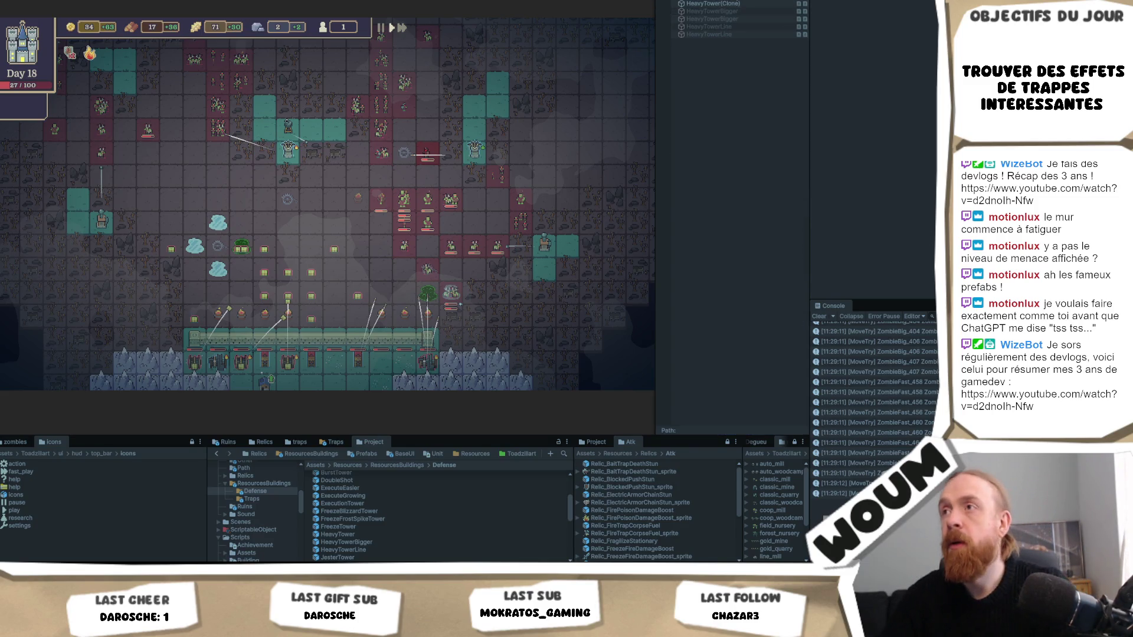
Set the HeavyTower clone's AttackComponent Nb Turn Wait Before Can Attack to 2
click(741, 4)
scroll(874, 153, down, 10)
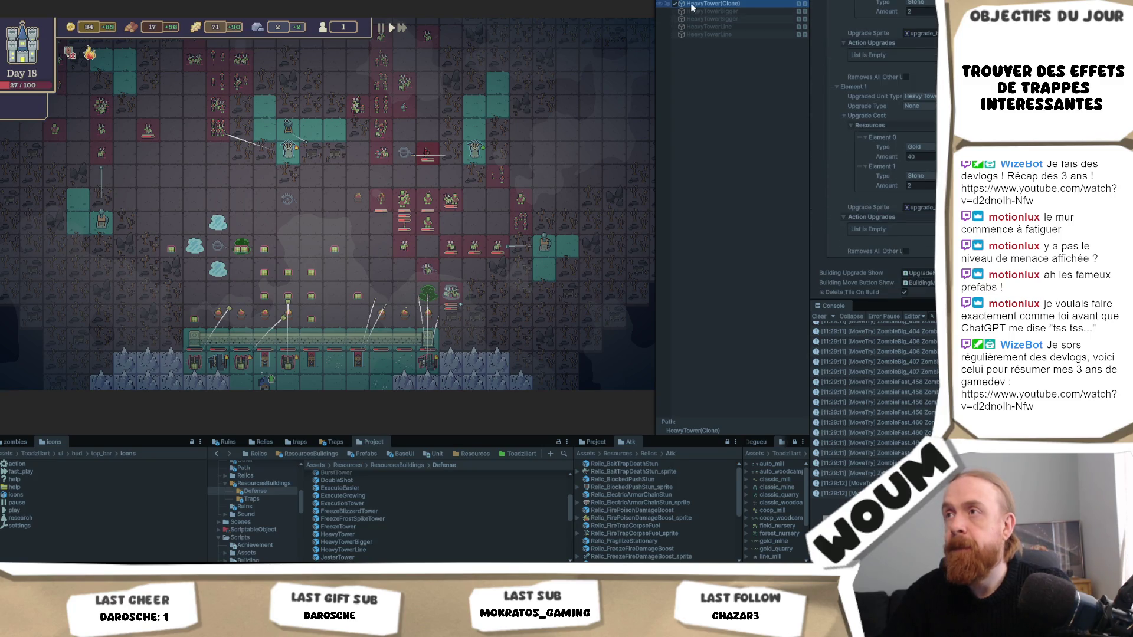
scroll(713, 158, up, 5)
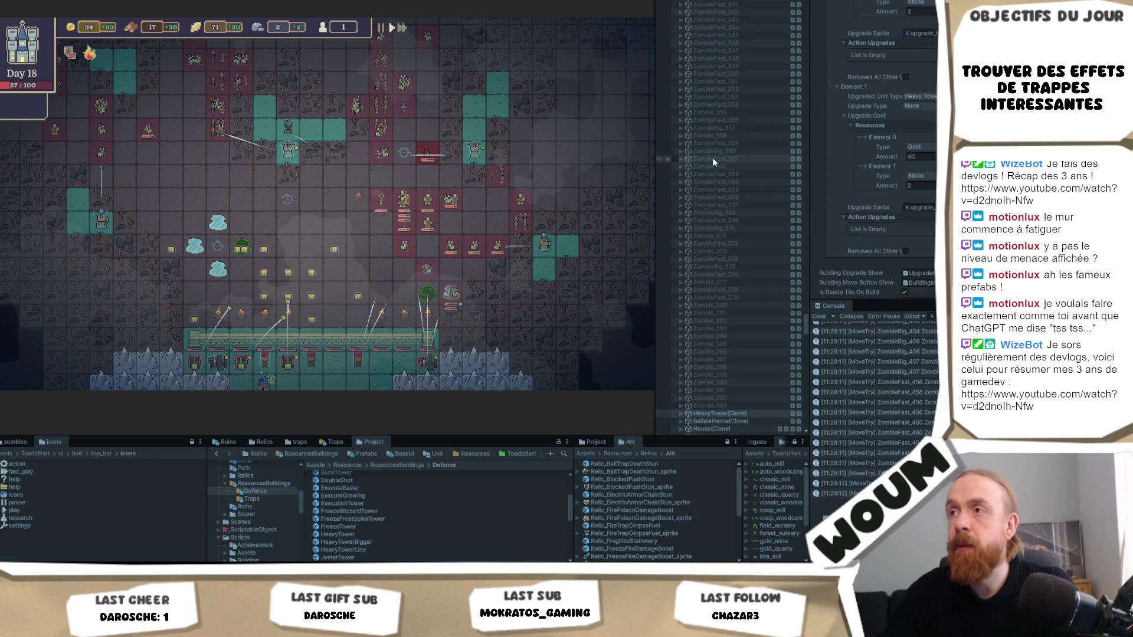
click(680, 413)
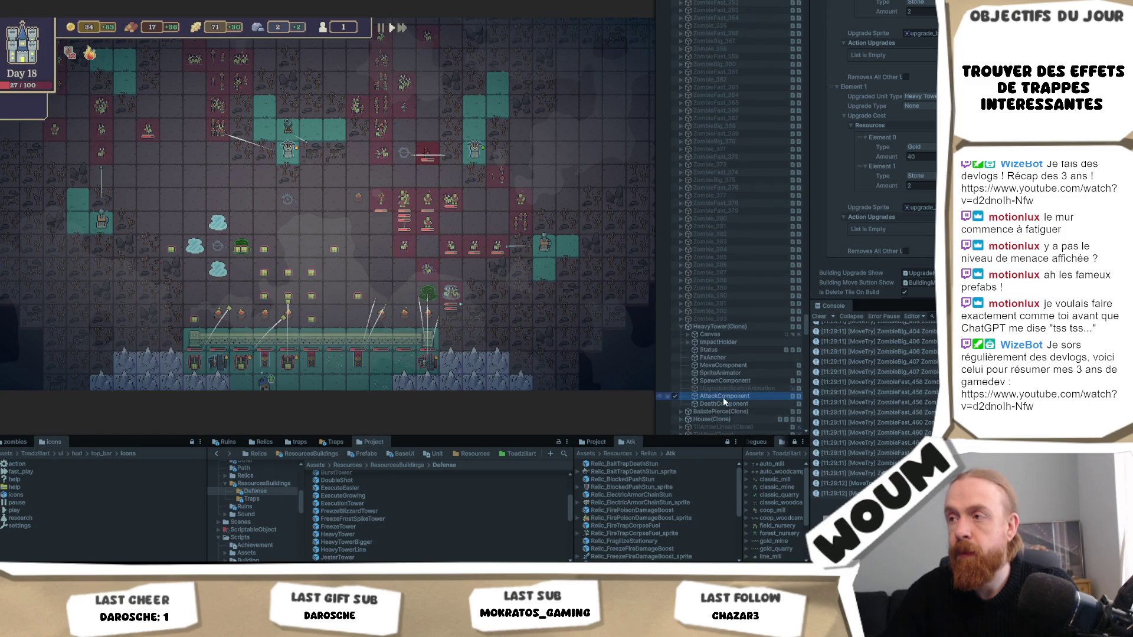
click(723, 398)
scroll(917, 79, up, 5)
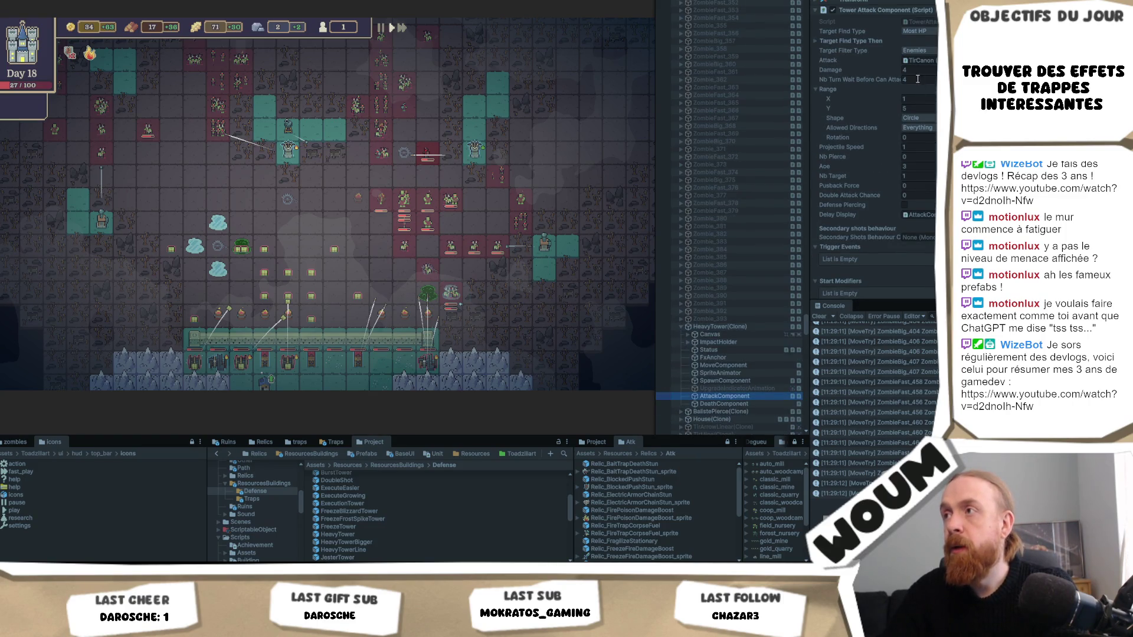
click(925, 81)
text(2)
key(Return)
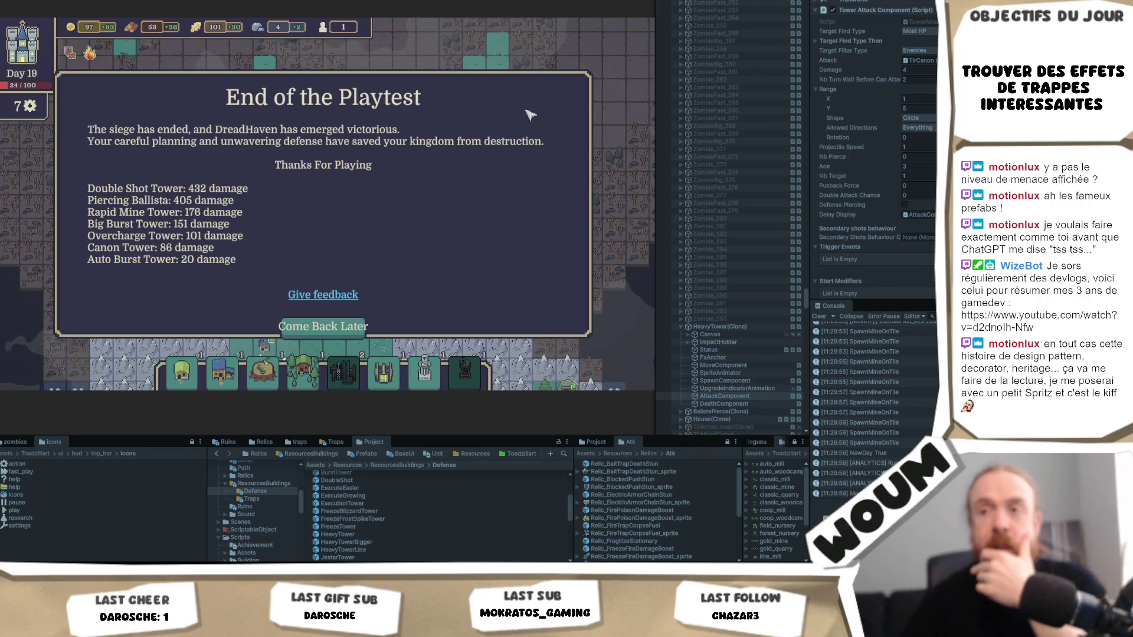
mouse_move(302, 369)
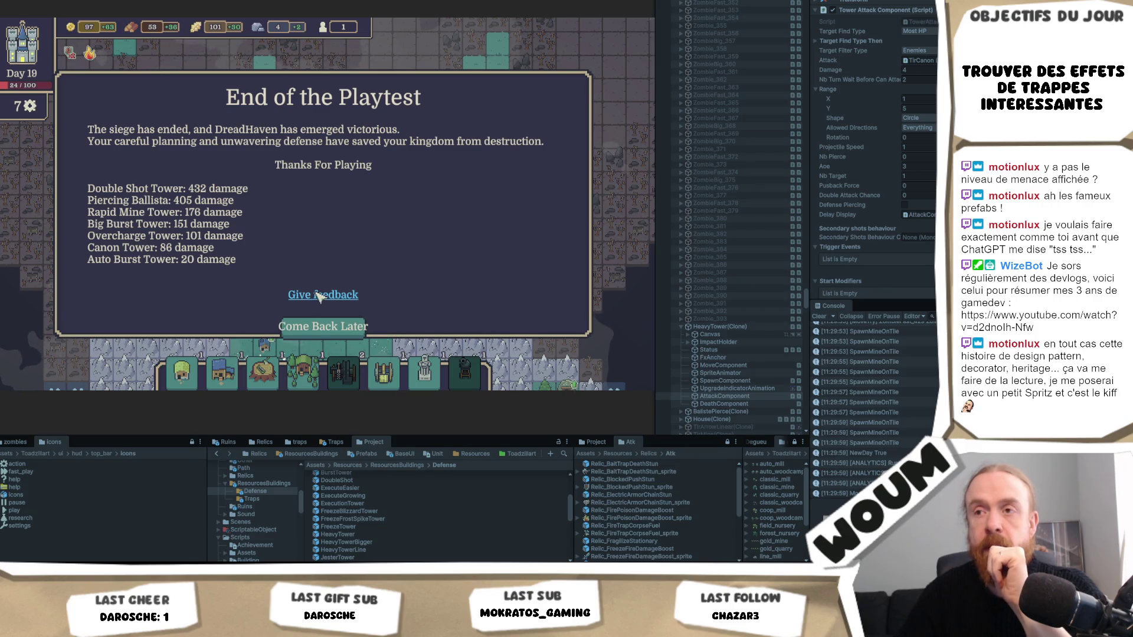
click(178, 296)
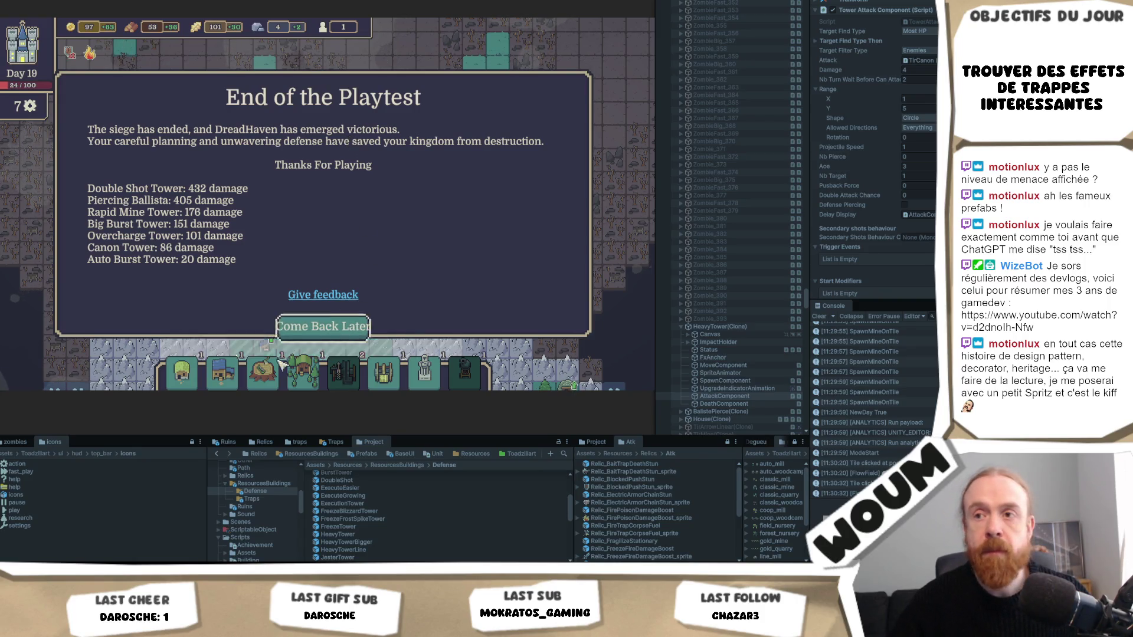
Expand CanvasEnd > Scaler > Close and show TextButton's Translate Text TMP settings
drag(806, 296, 806, 11)
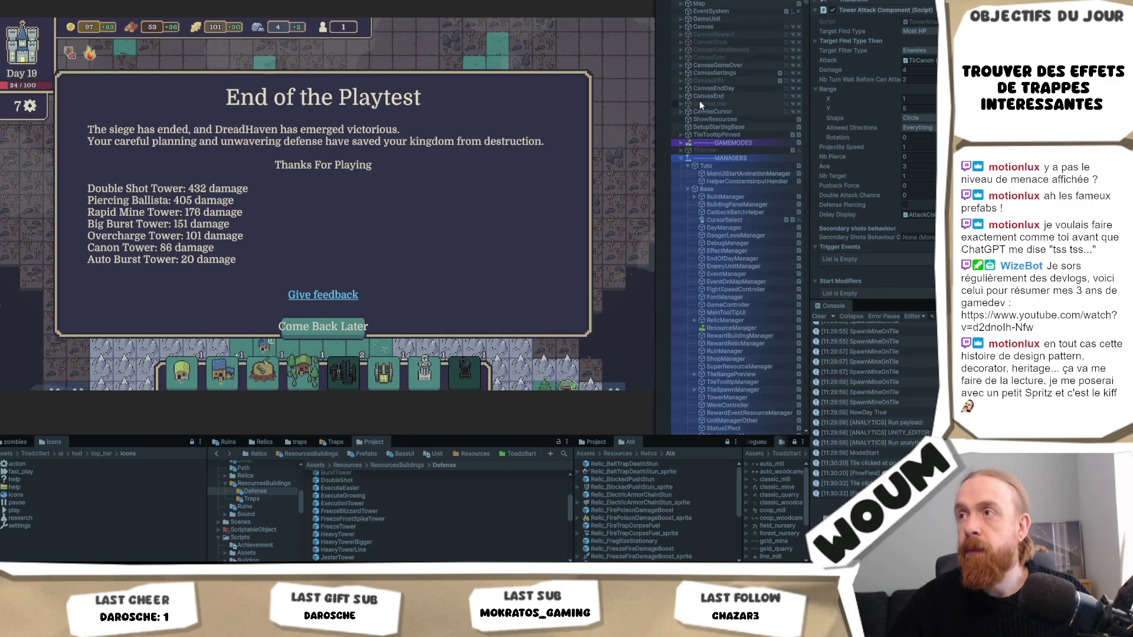
click(682, 95)
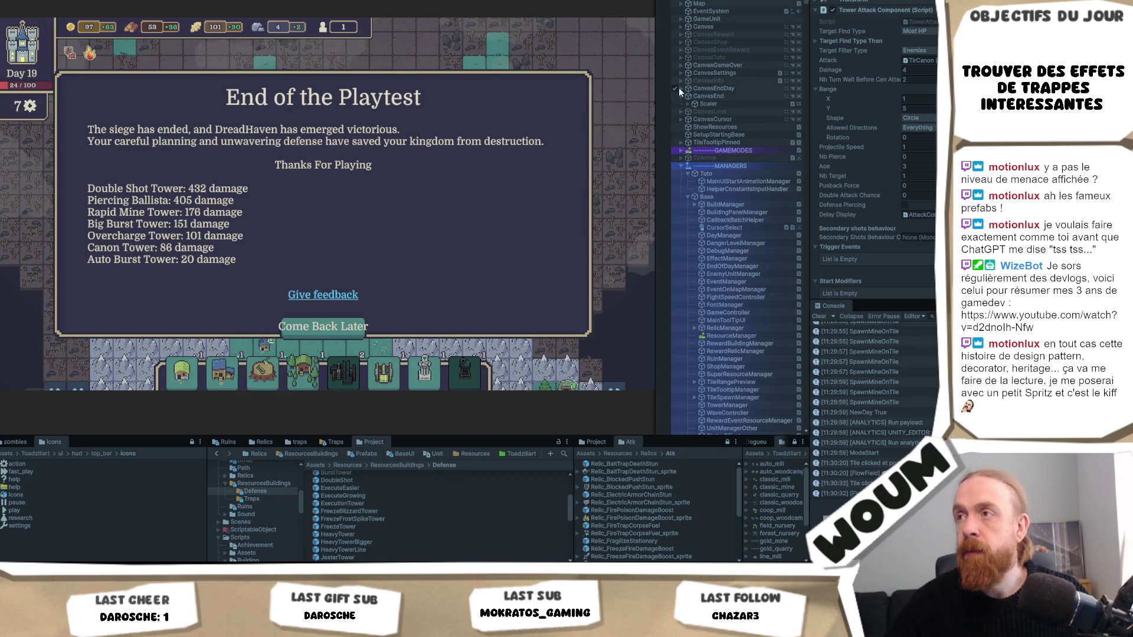
click(680, 87)
click(687, 111)
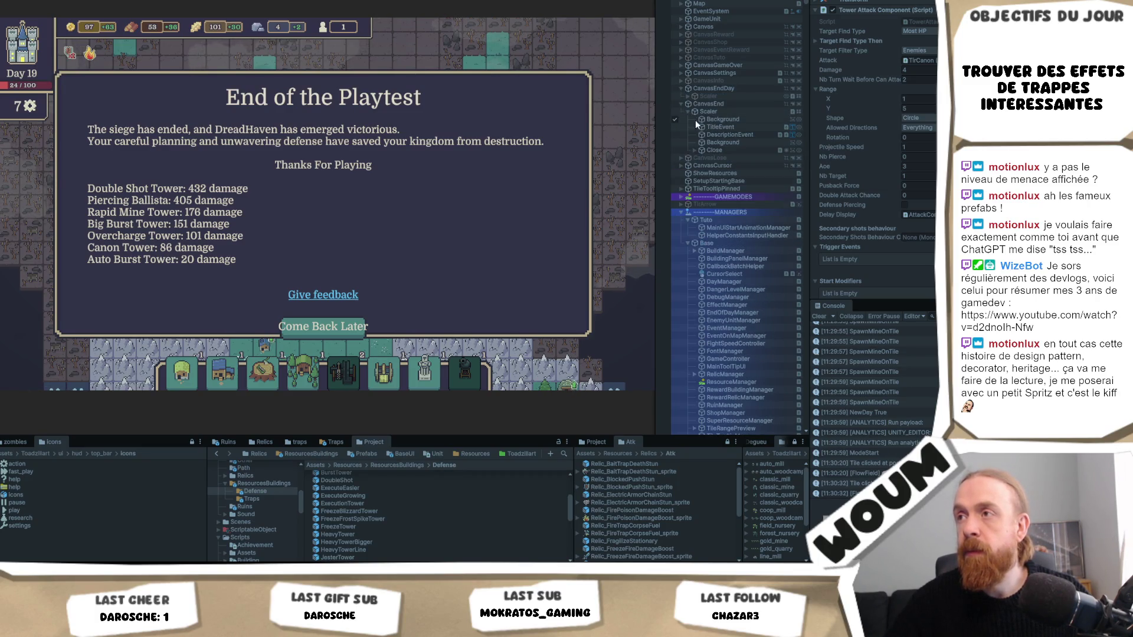
click(694, 151)
click(724, 150)
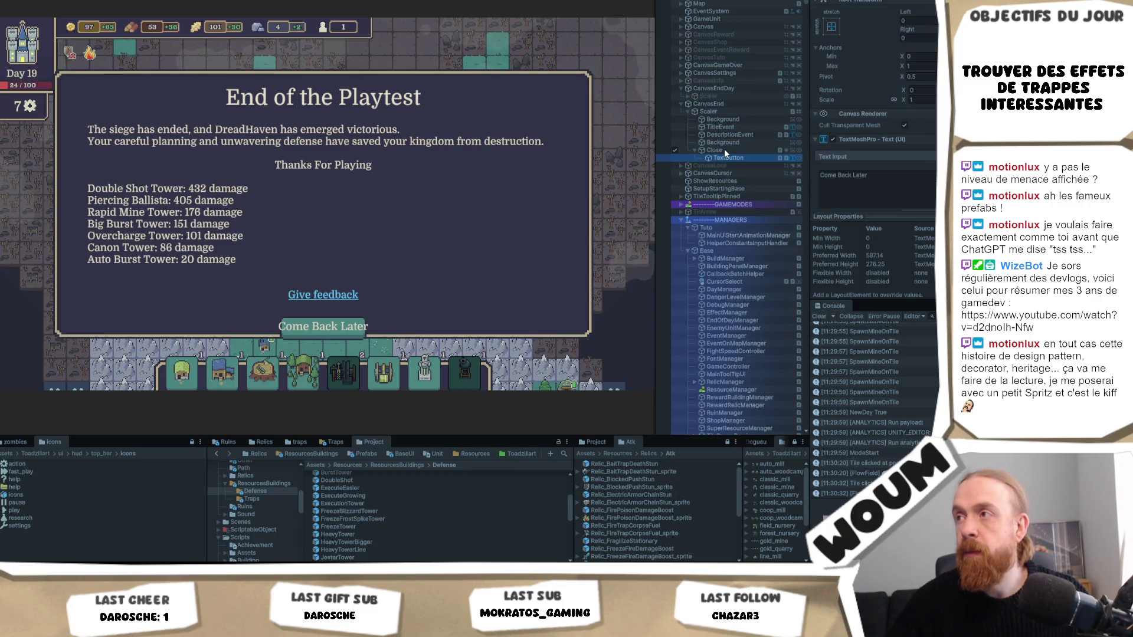
click(730, 165)
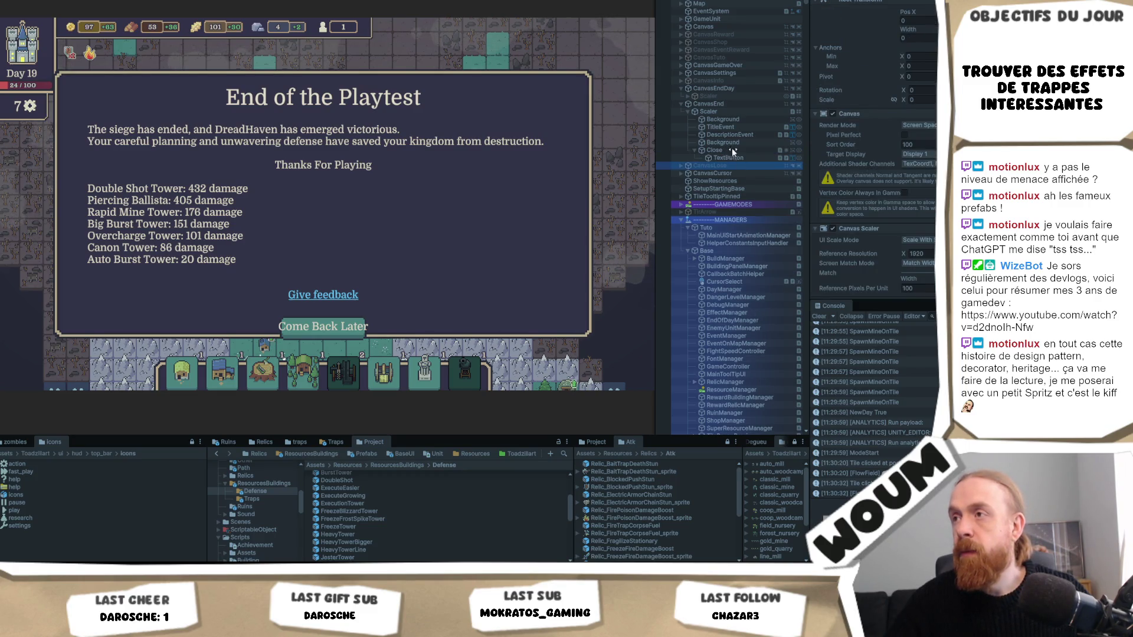
click(732, 158)
scroll(873, 148, down, 5)
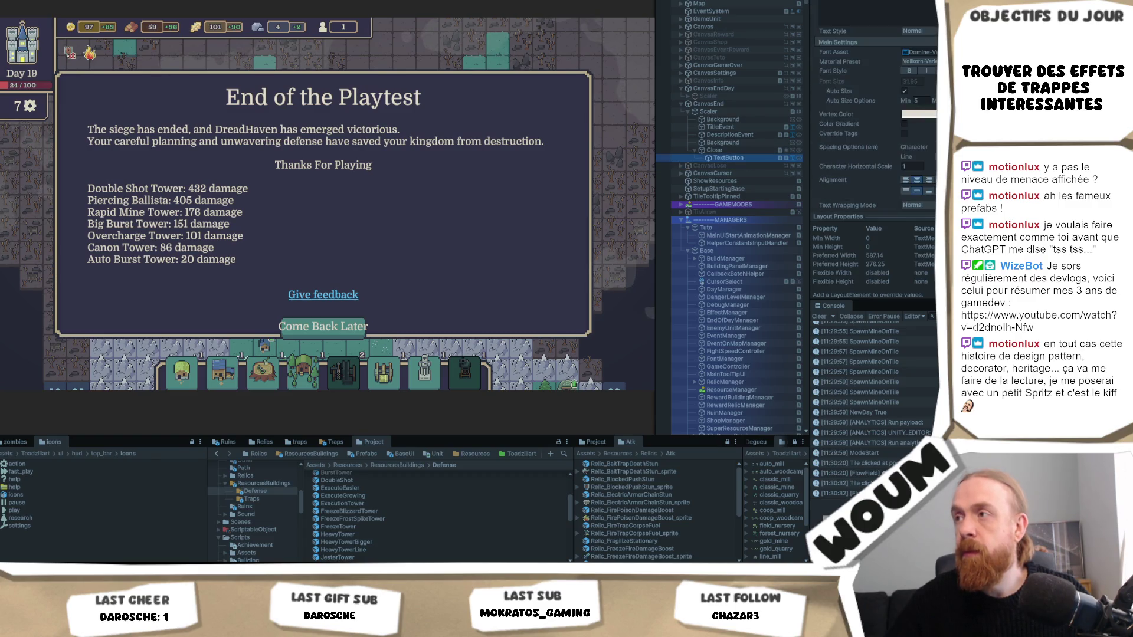
scroll(873, 106, down, 3)
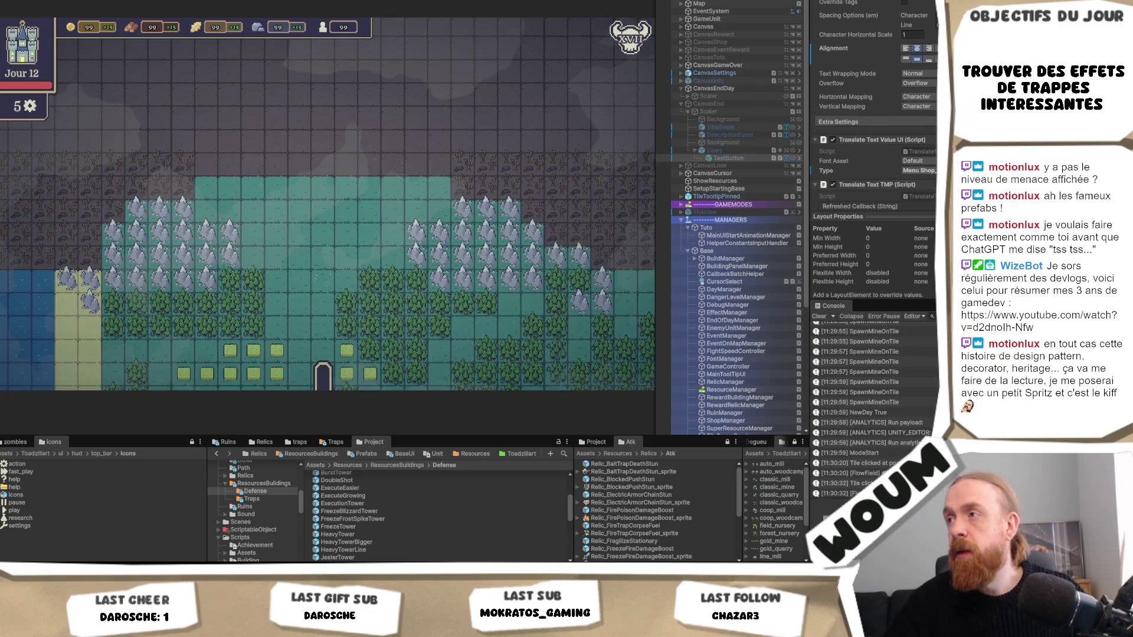
Set the Close button text's Translate Text Value UI type to Ok
click(909, 152)
click(909, 170)
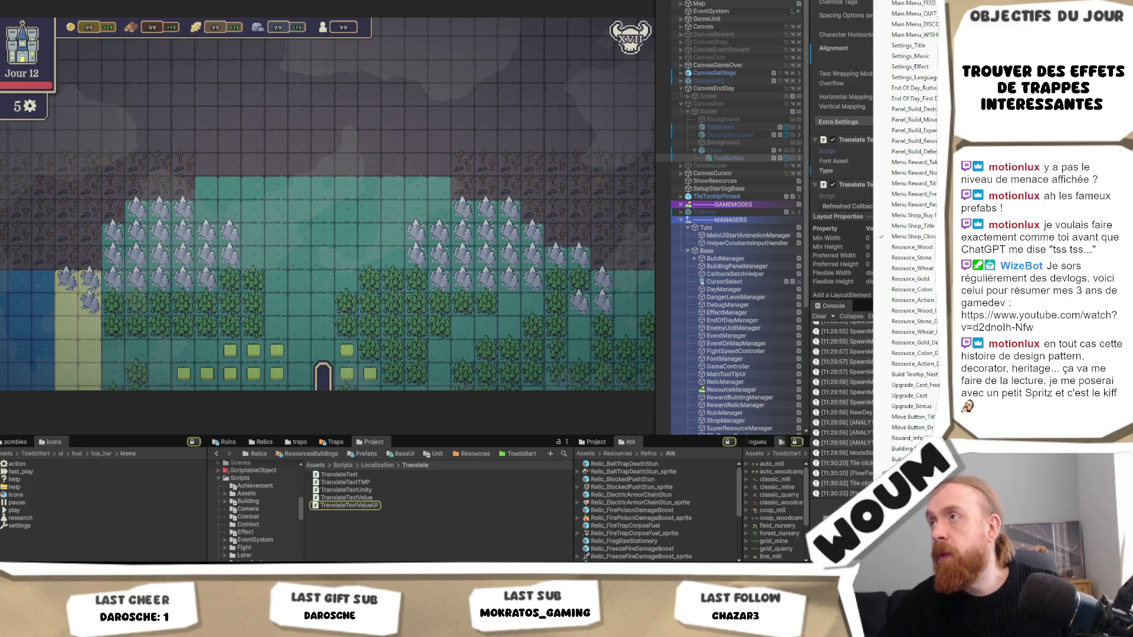
click(908, 2)
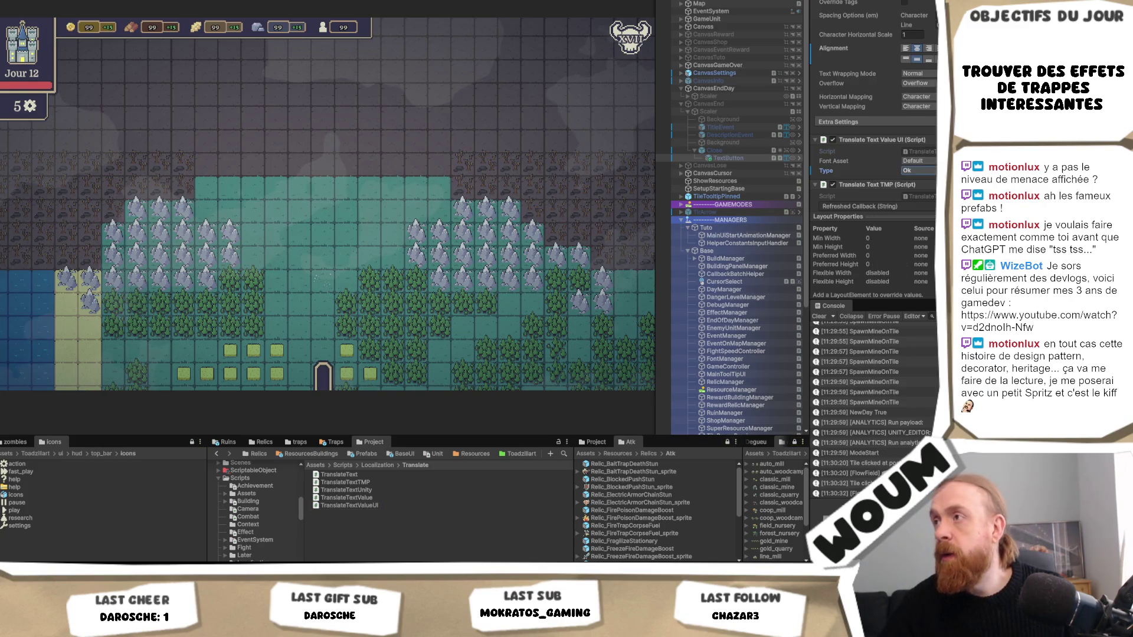
Expand CanvasEndDay > Scaler > ToolTipEndDay to review it, then reselect Close's TextButton
click(685, 96)
click(687, 96)
click(702, 111)
click(694, 112)
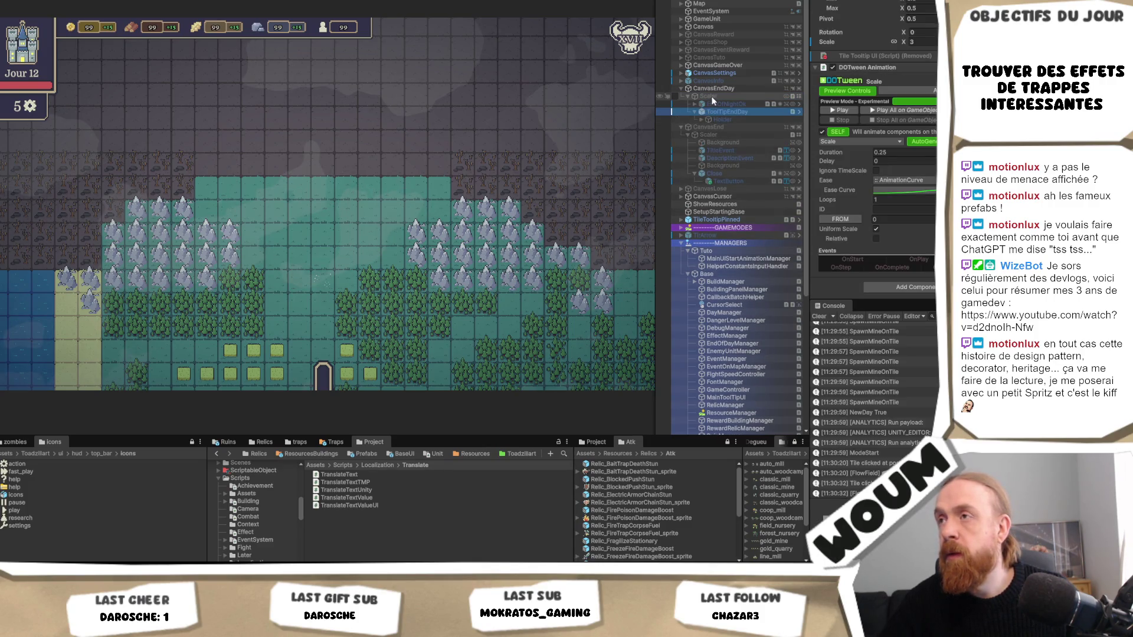
click(737, 181)
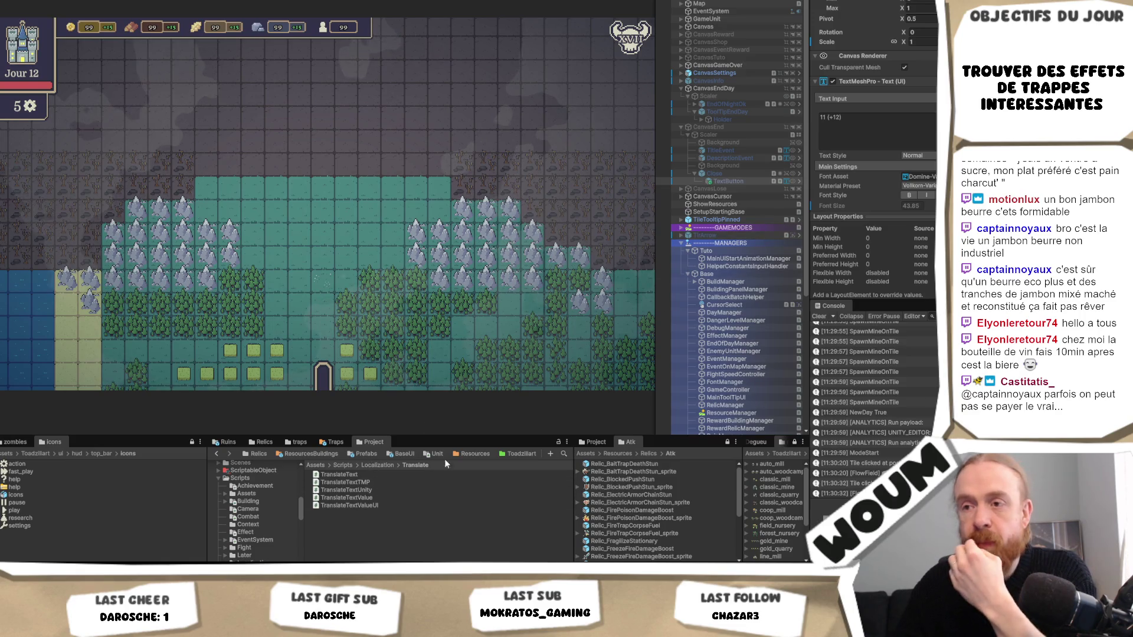
Search the project assets for 'heavy' and select the HeavyTower prefab in the Defense folder
click(564, 453)
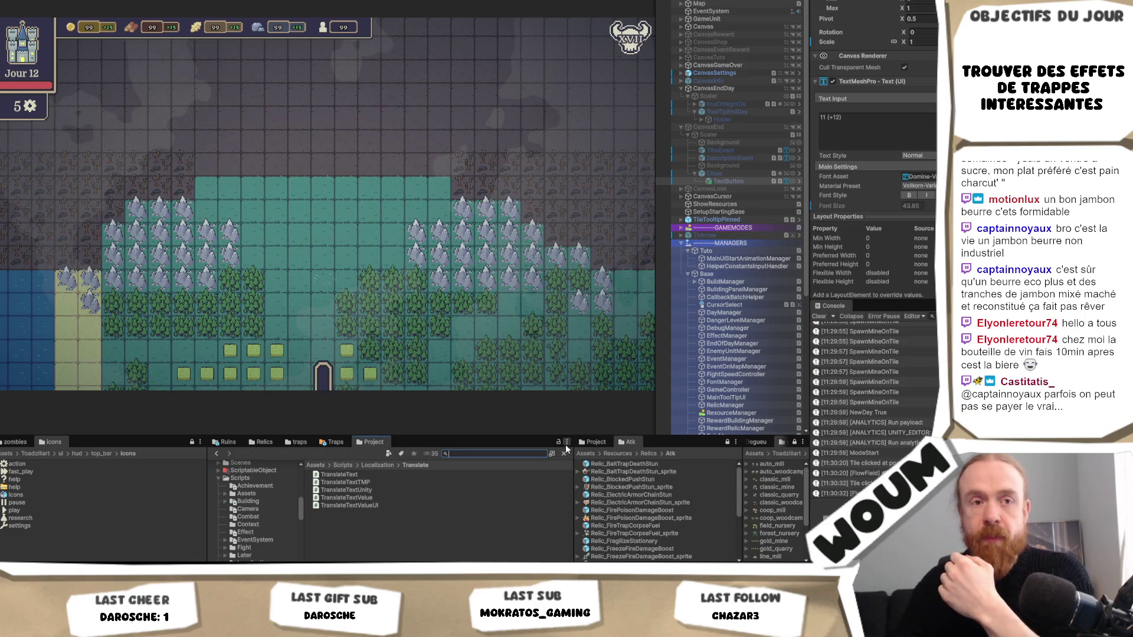
text(heavy)
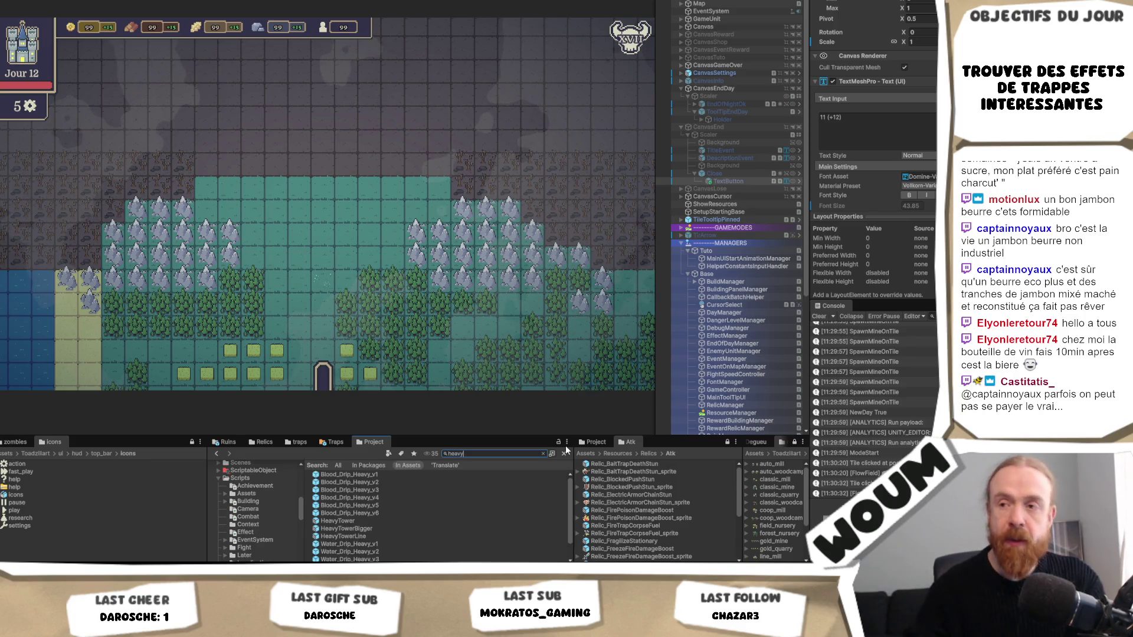
scroll(403, 506, down, 2)
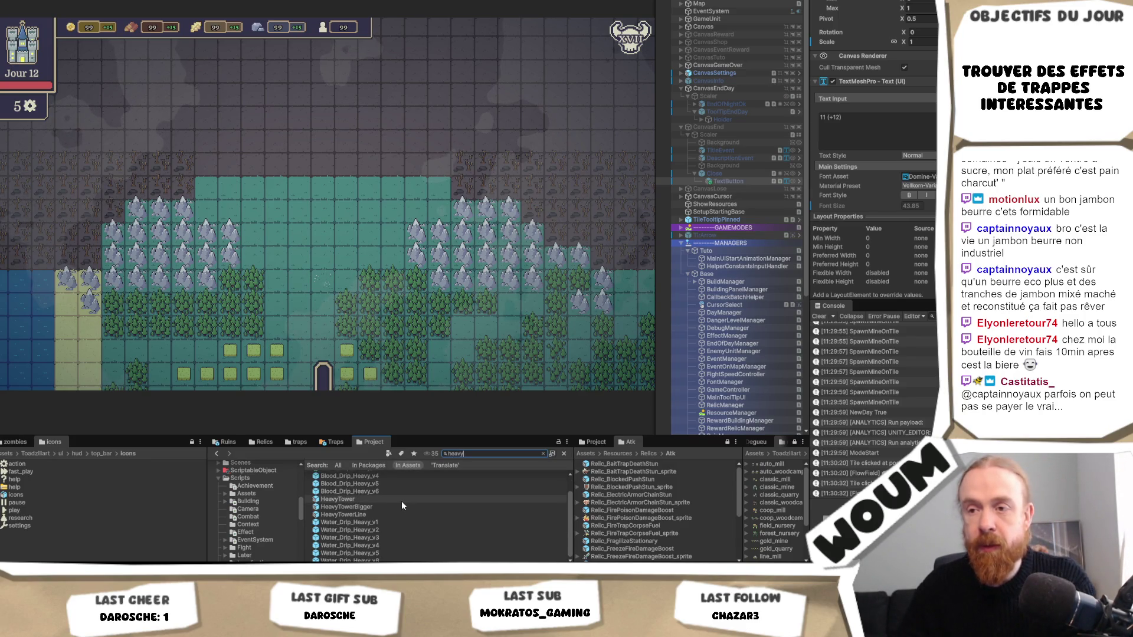
click(338, 500)
click(543, 453)
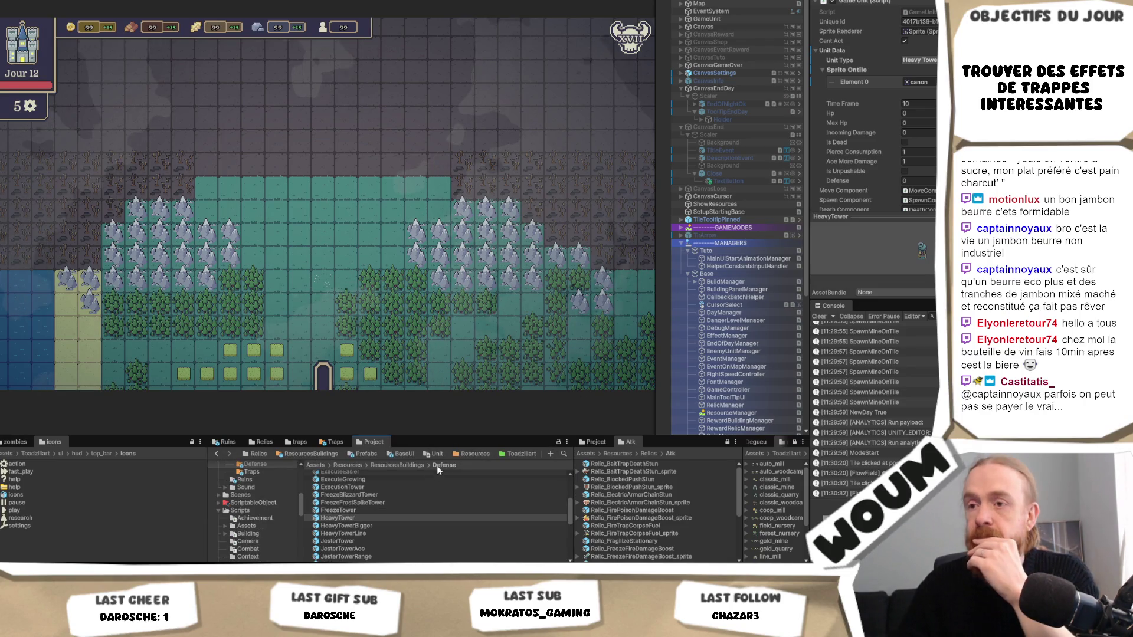
Open HeavyTower in Prefab Mode, inspect its AttackComponent, then reselect the prefab root
click(340, 521)
double_click(341, 522)
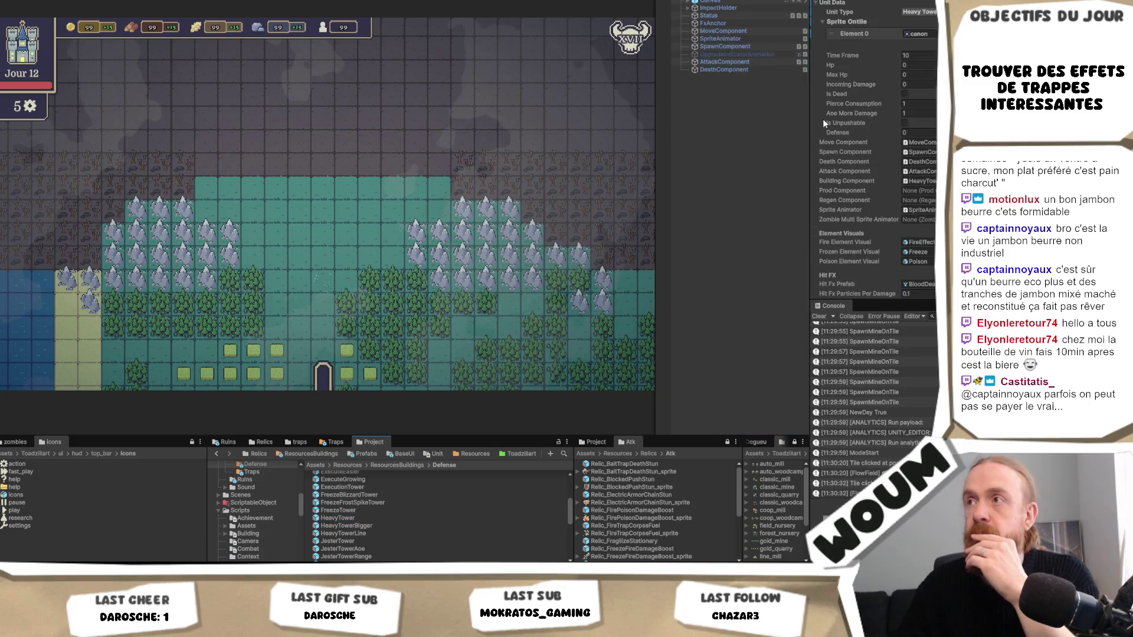
click(748, 60)
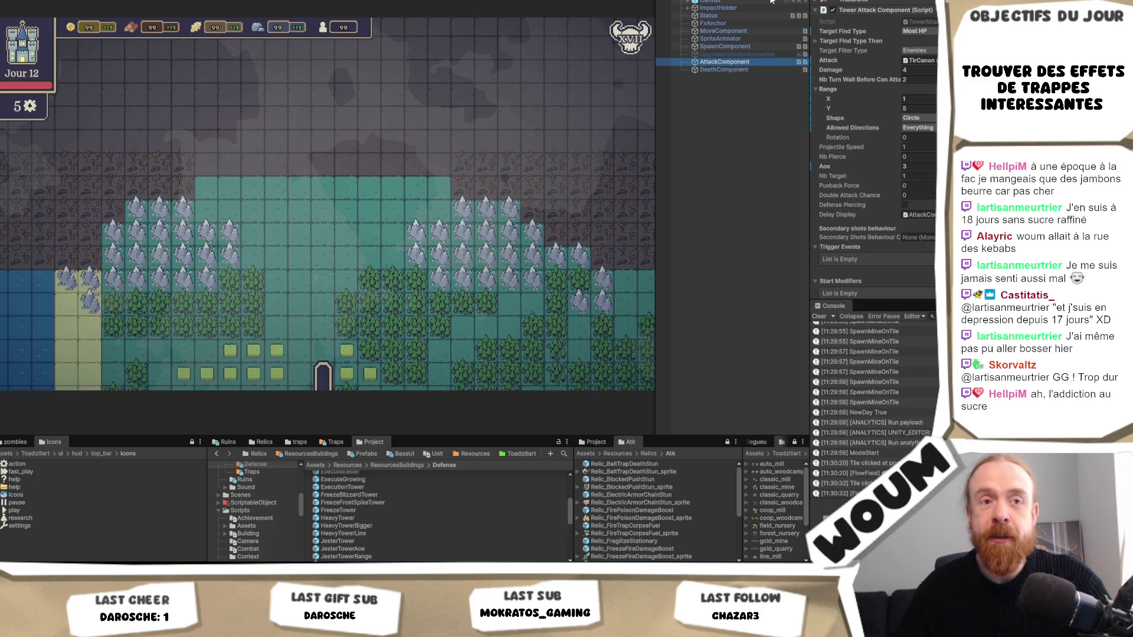
click(766, 3)
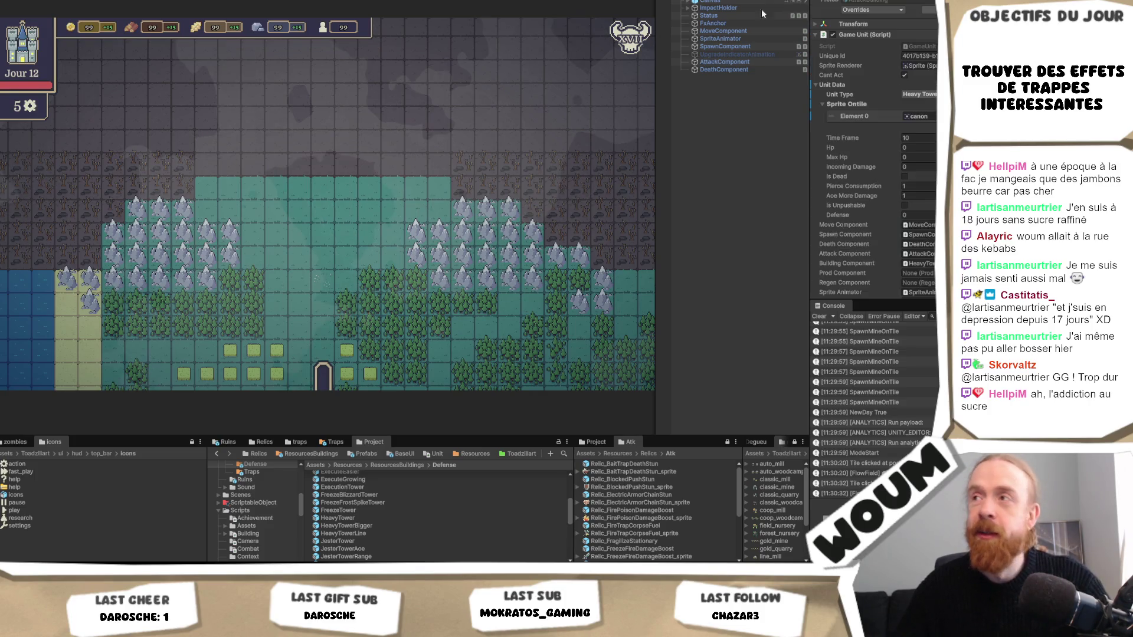